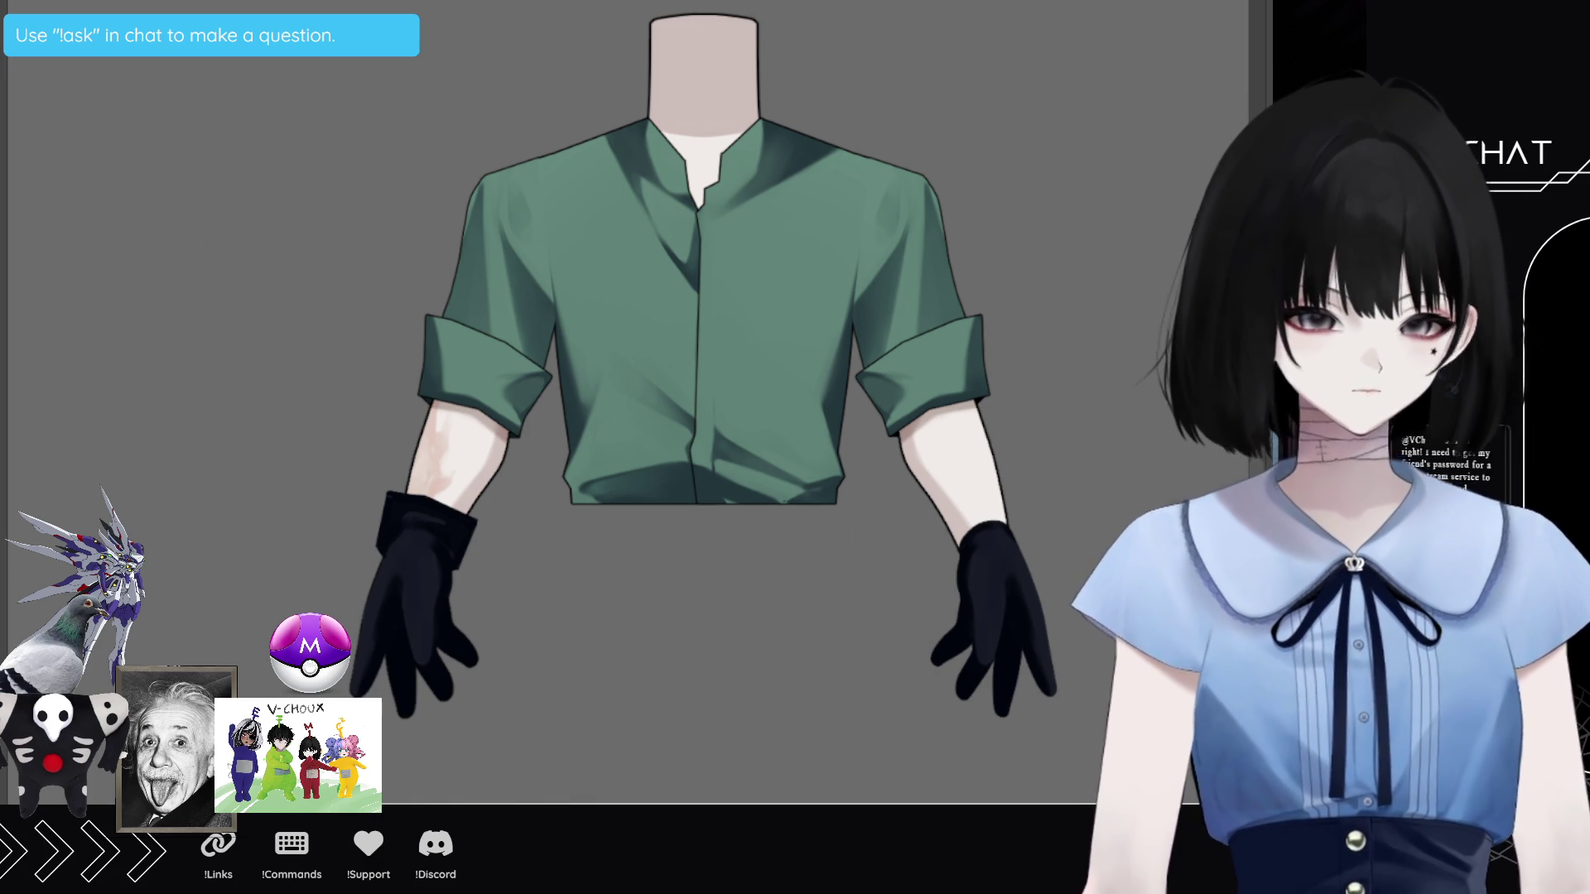
Step: Reframe the canvas view onto the painted green shirt, arms and gloves
left_click_drag(703, 373, 653, 400)
scroll(826, 559, "up", 1)
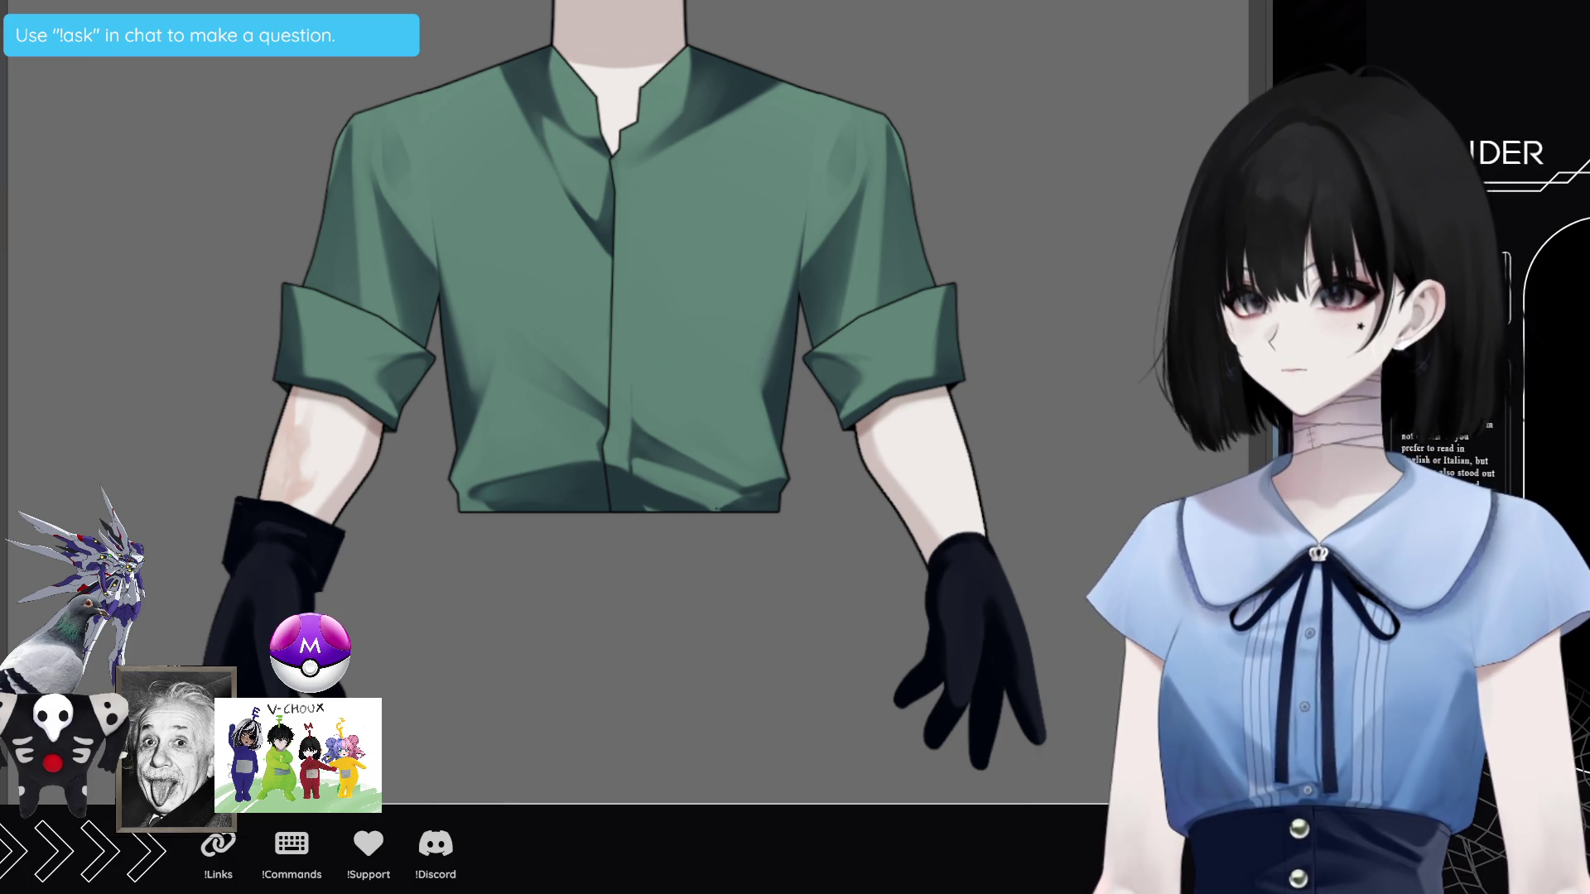
scroll(622, 397, "down", 3)
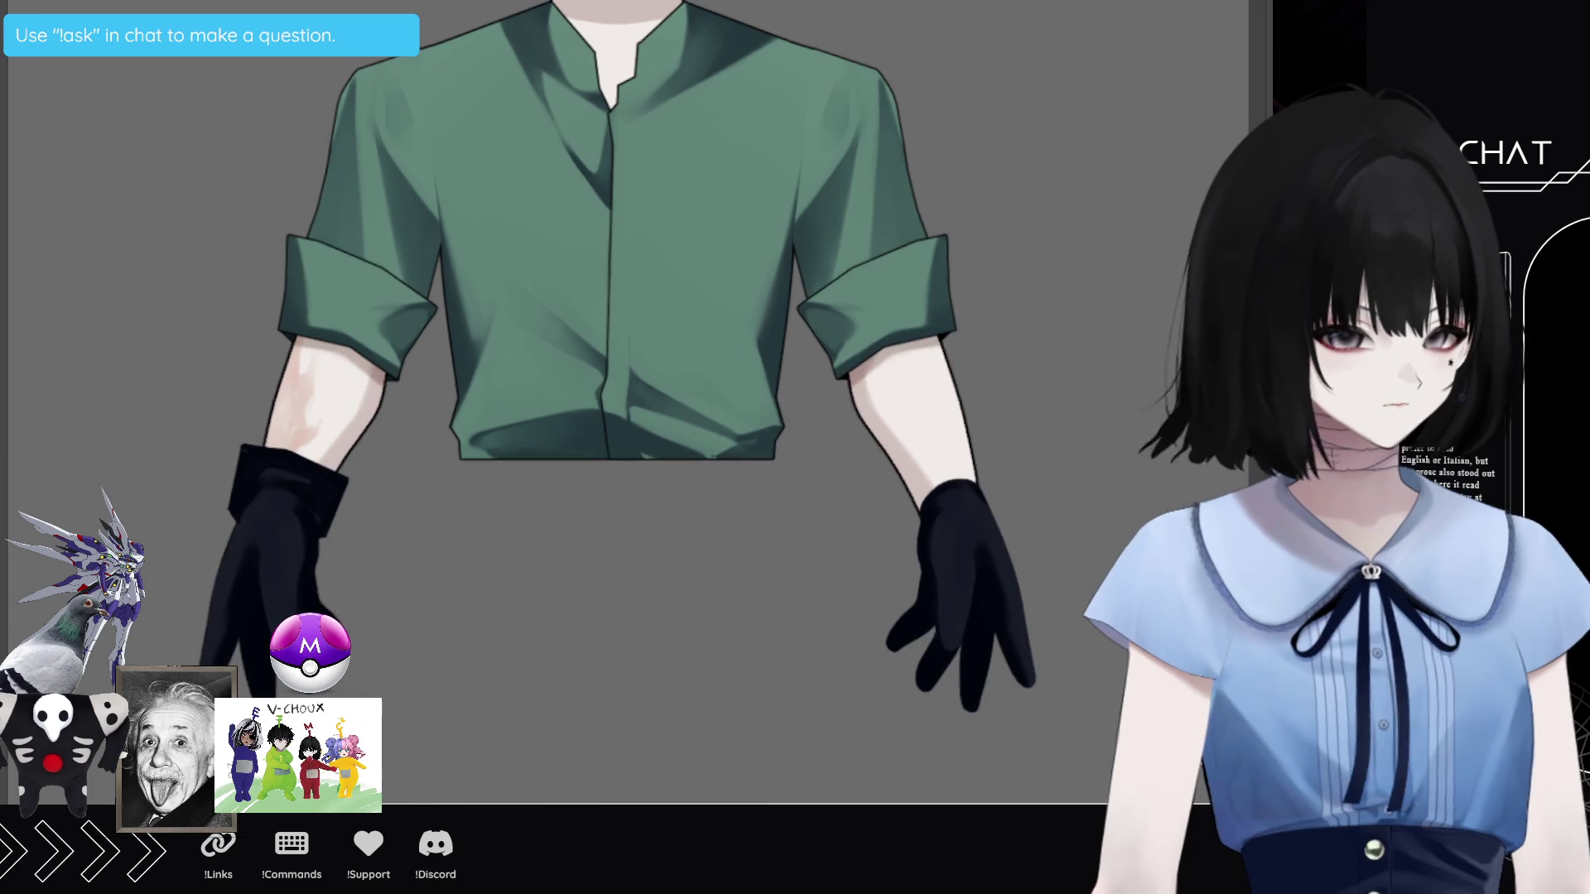
scroll(621, 373, "up", 1)
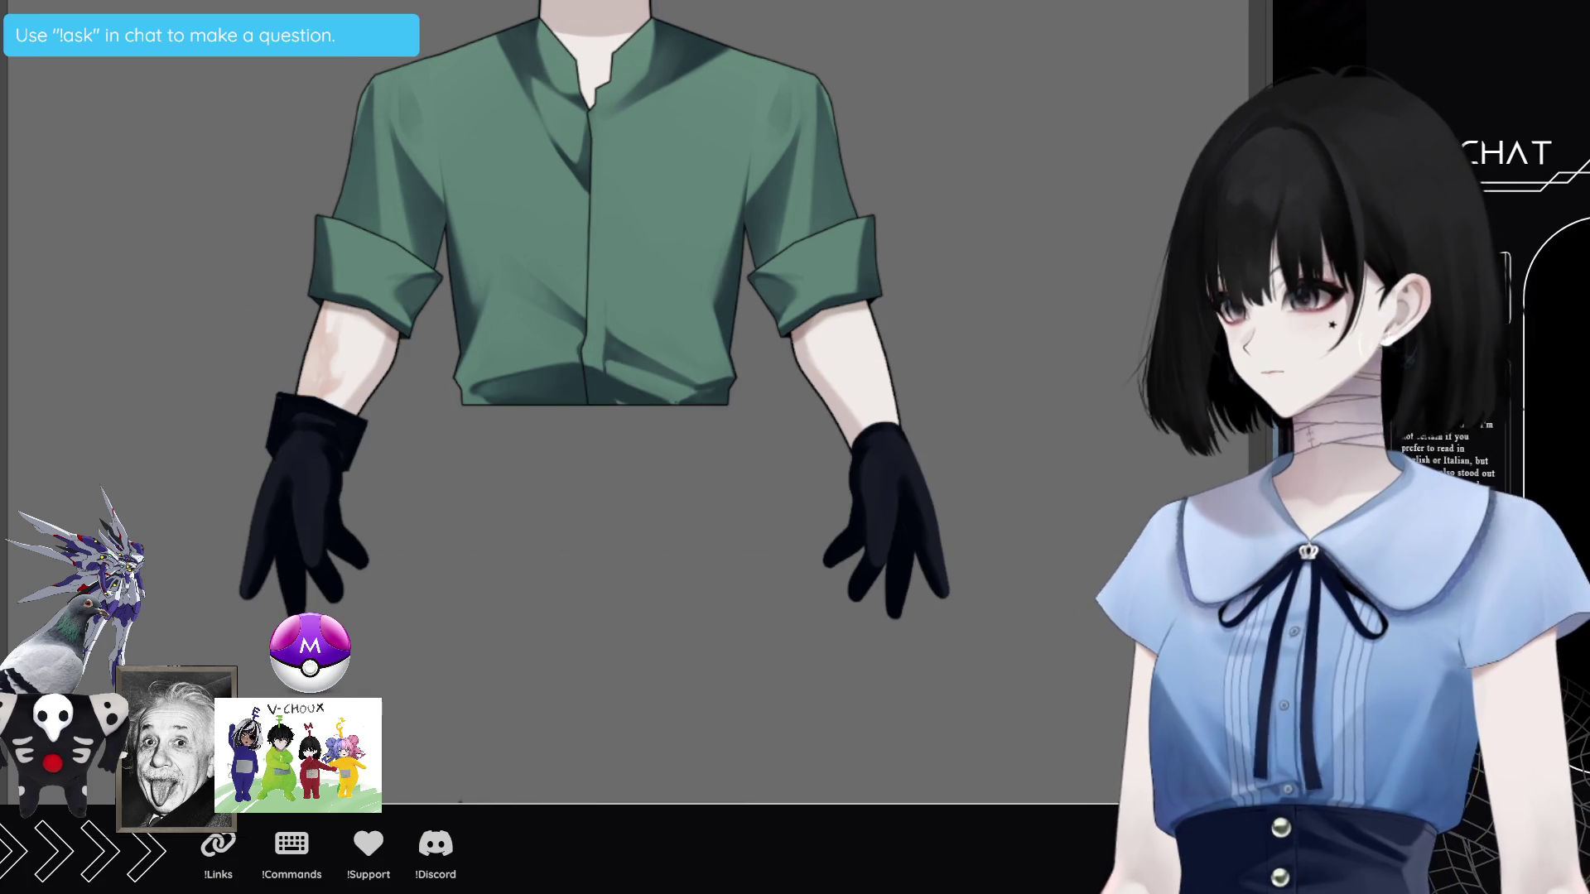
scroll(621, 373, "up", 1)
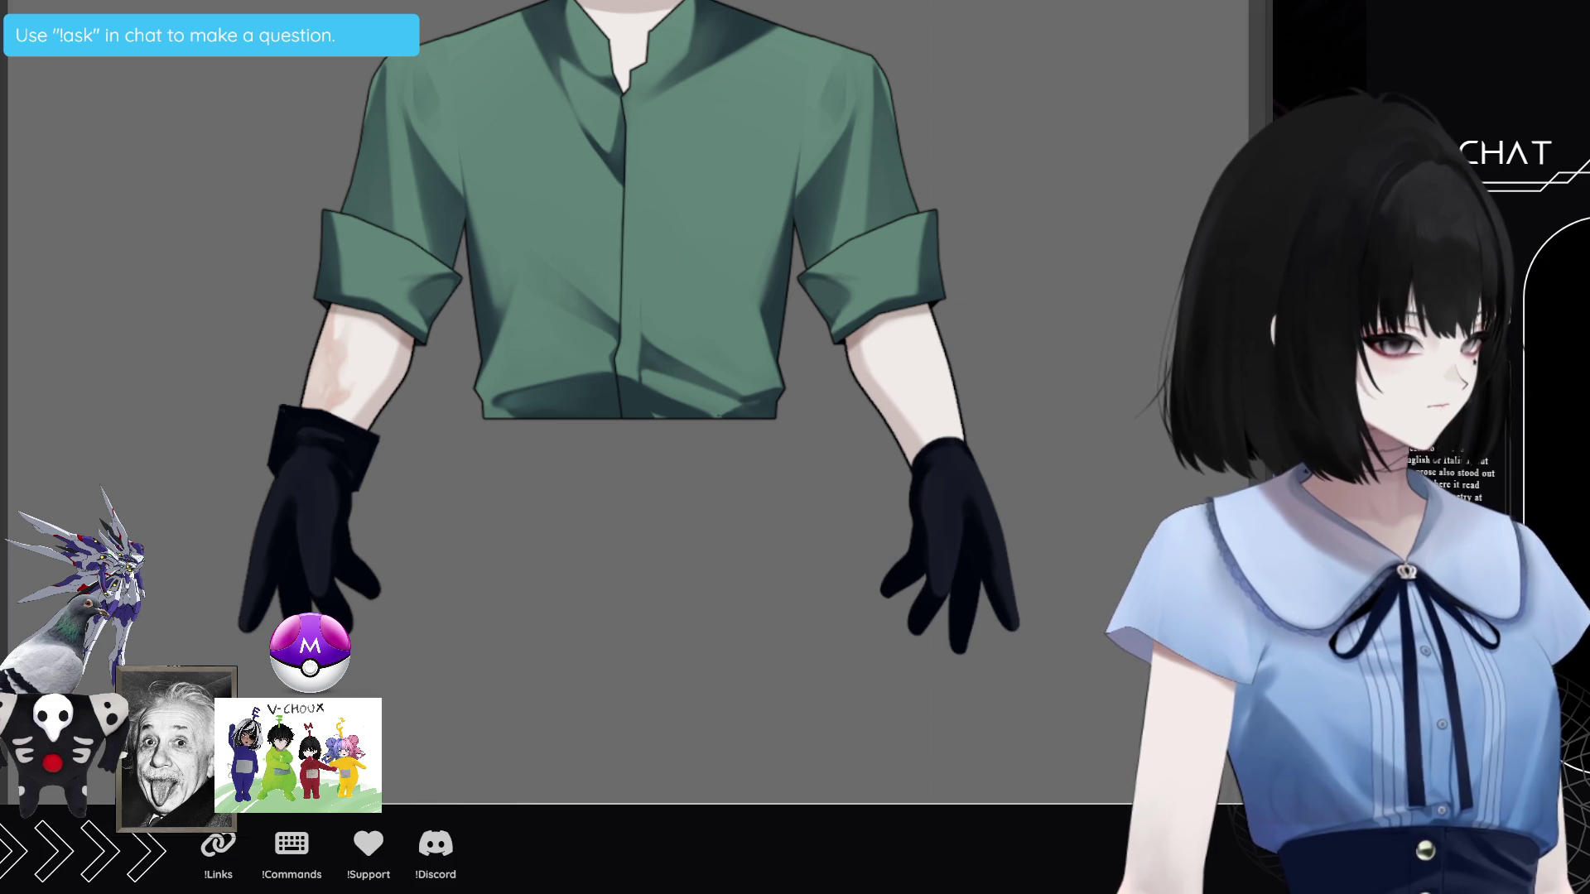
Step: Compare the left glove on and off, confirm a Free Transform on it, then hide it
key("ctrl+z")
key("ctrl+shift+z")
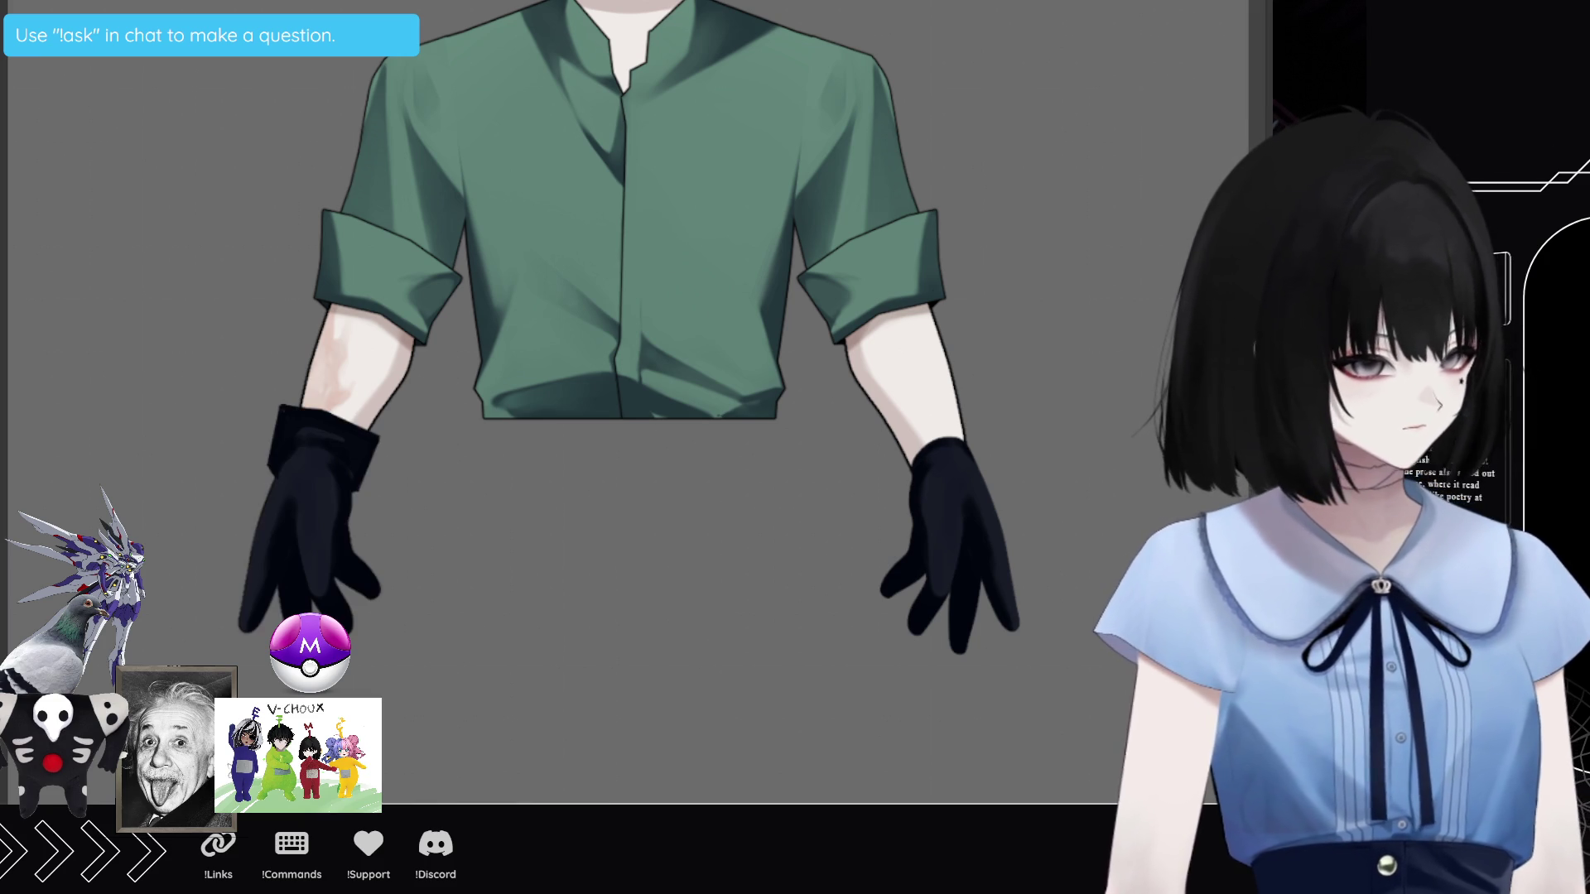
key("ctrl+t")
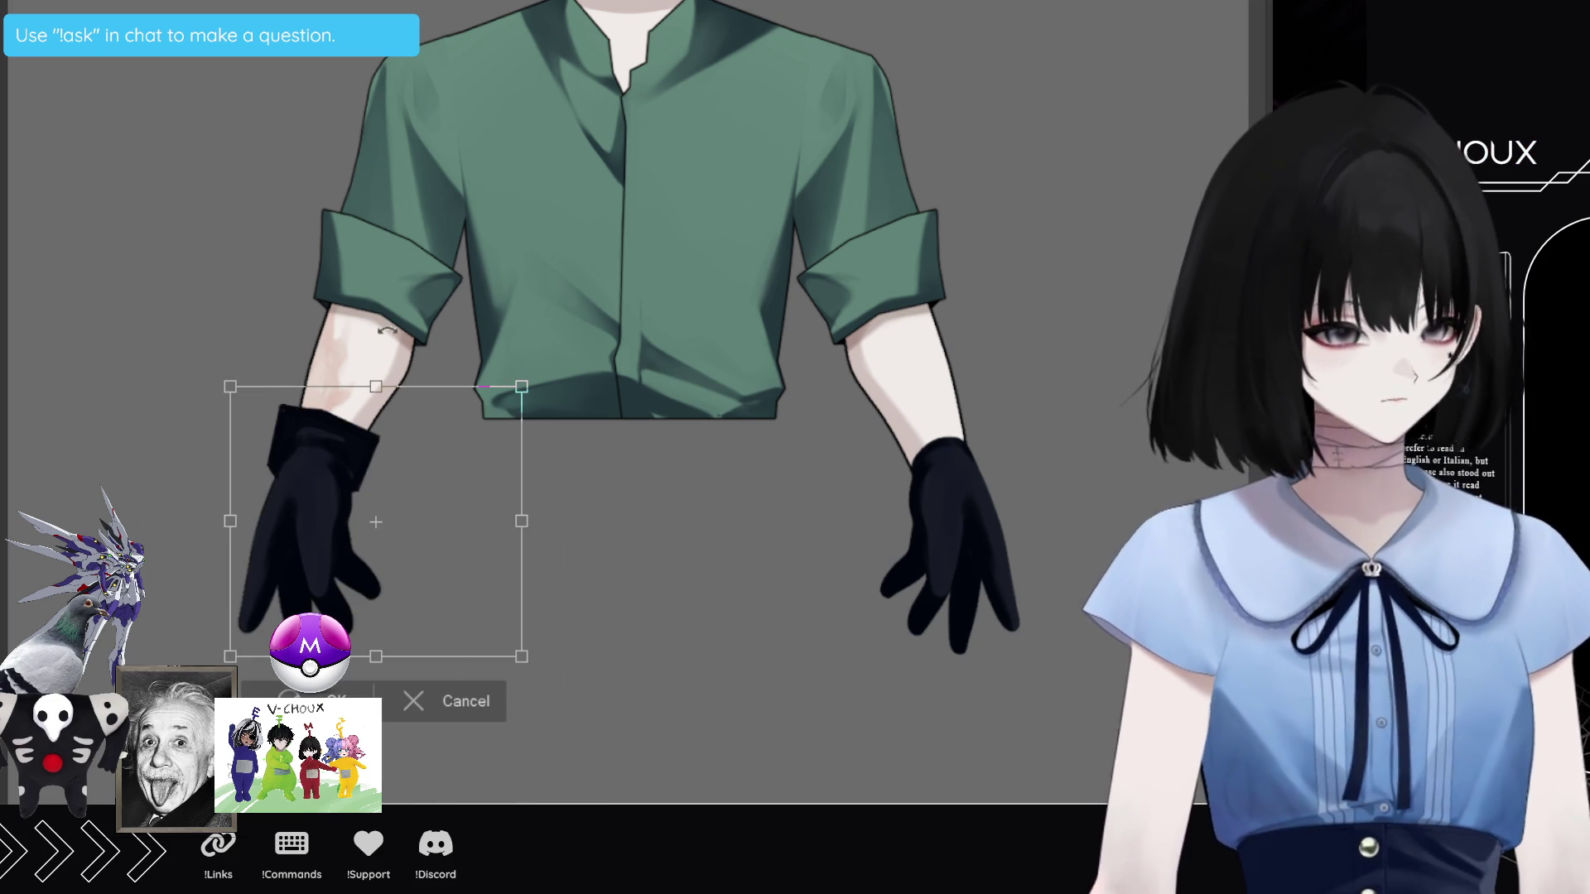
key("Return")
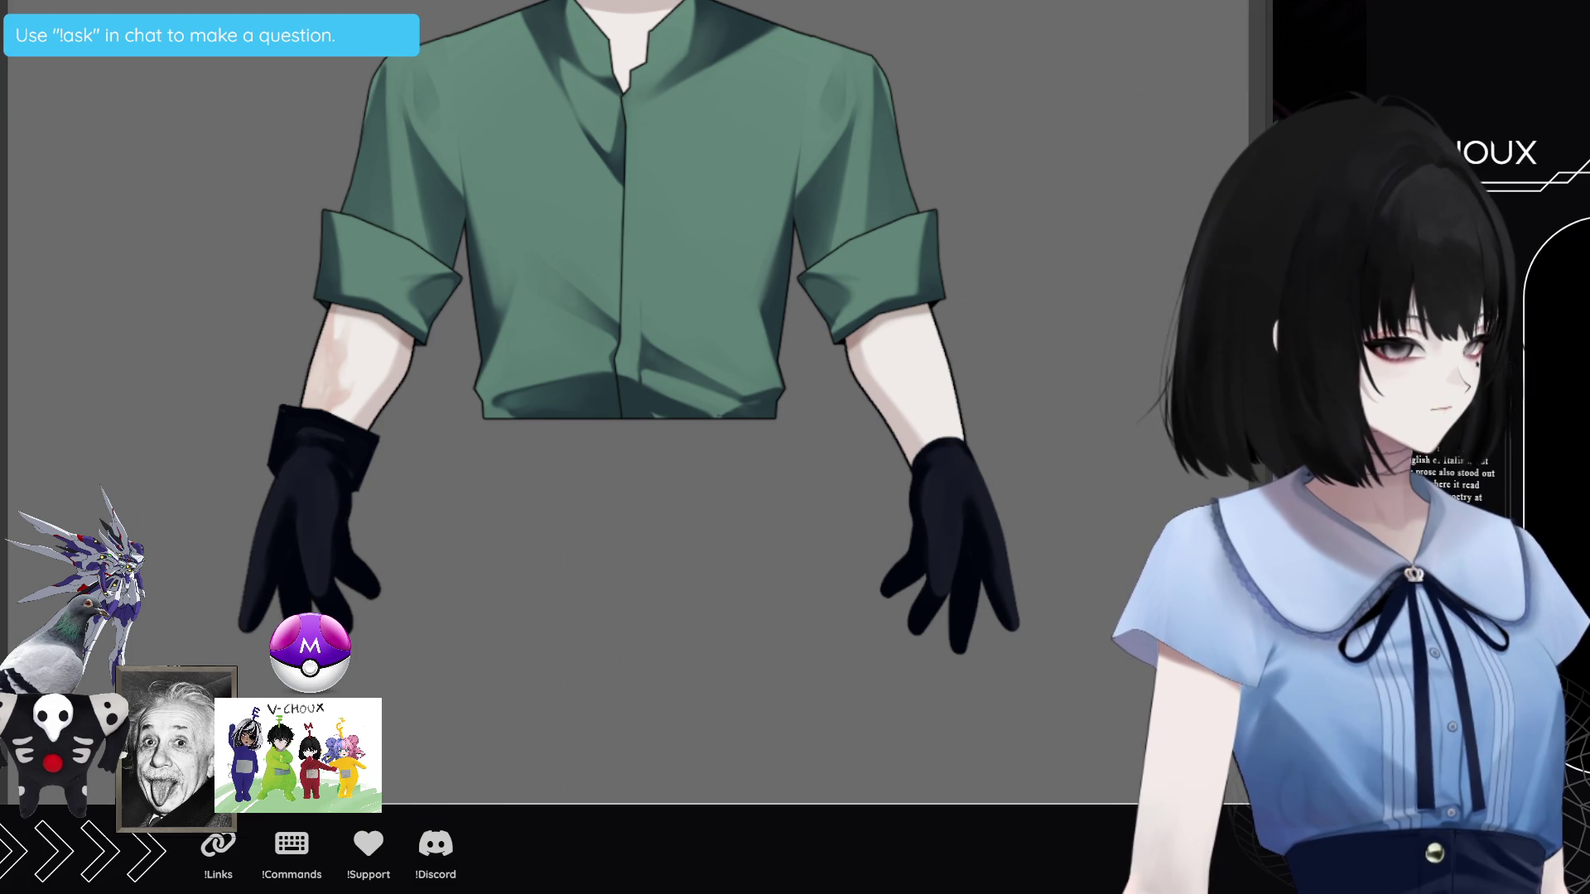
key("Delete")
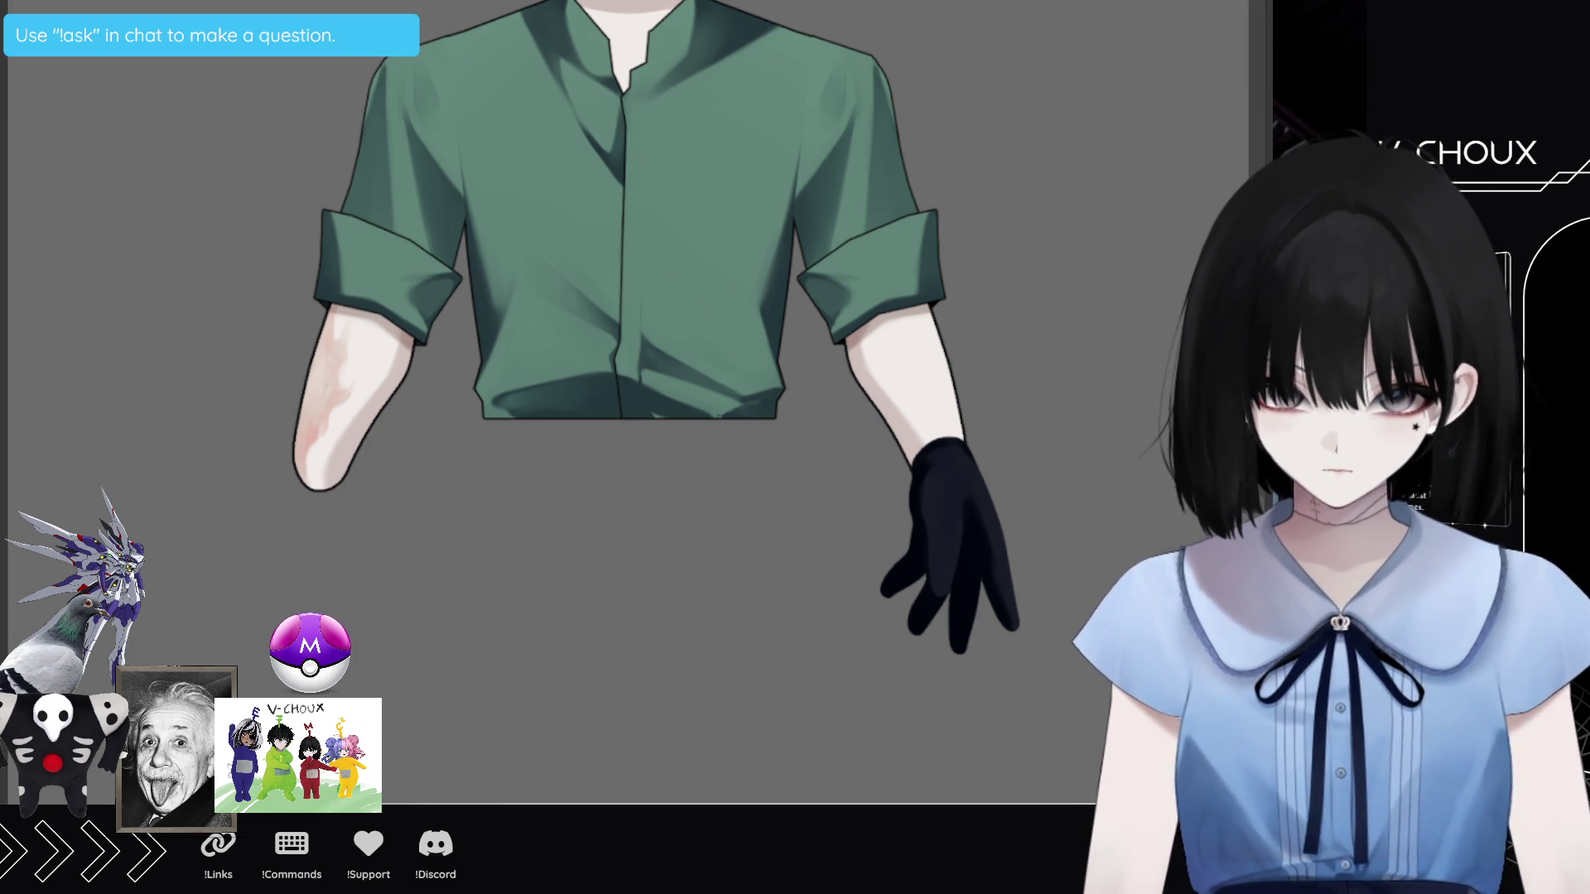
scroll(657, 360, "up", 1)
Step: Toggle the left glove and the left sleeve-and-arm layers to check them, leaving the glove hidden
key("ctrl+z")
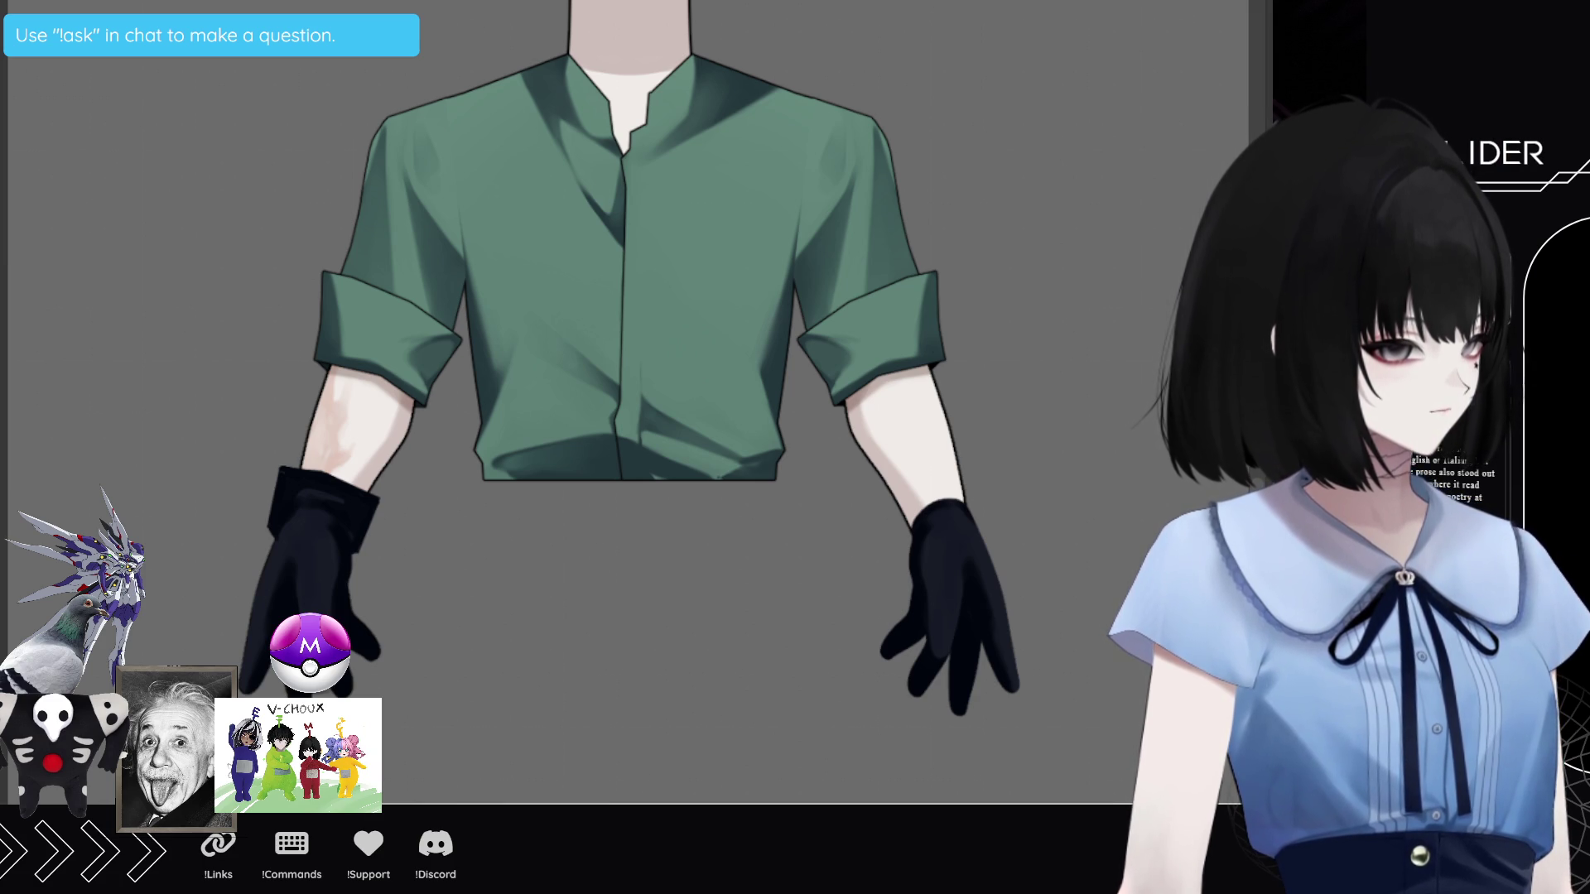
key("ctrl+shift+z")
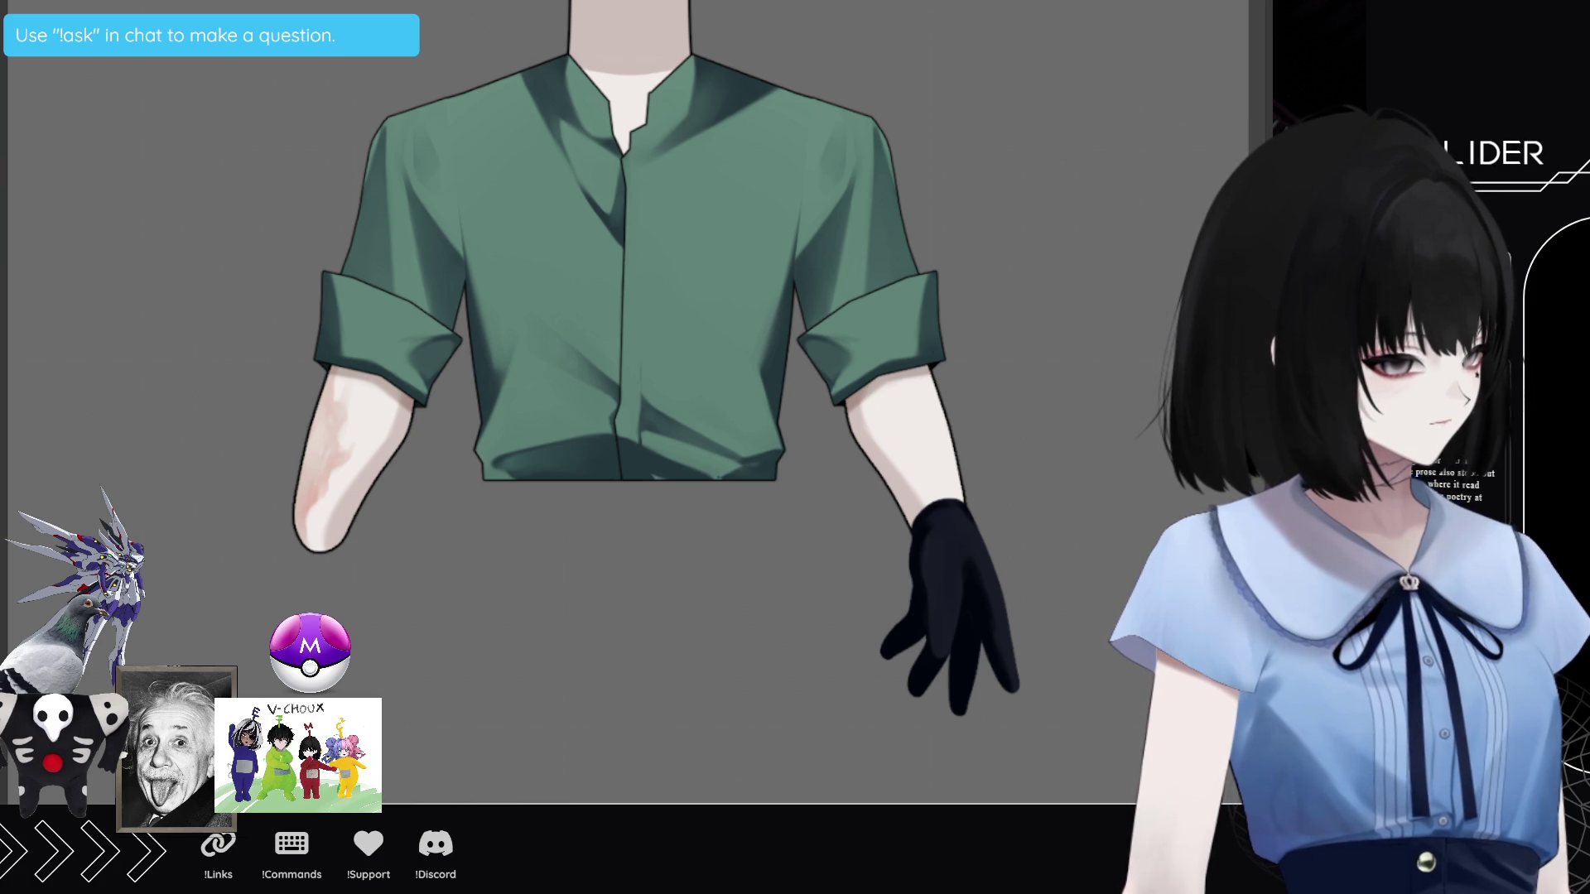
key("ctrl+z")
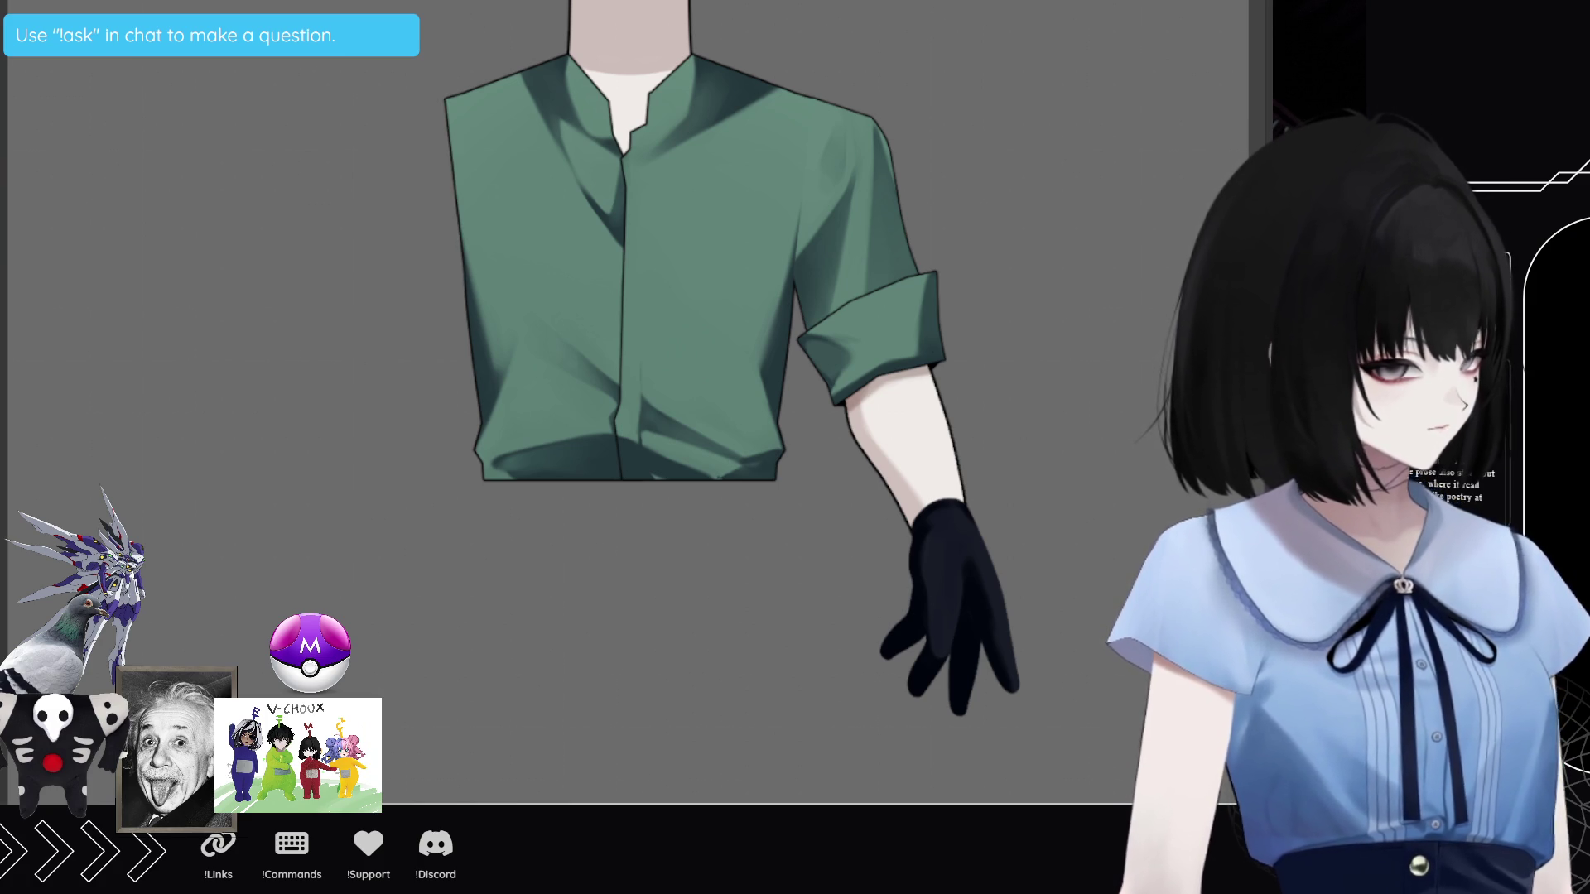
key("ctrl+shift+z")
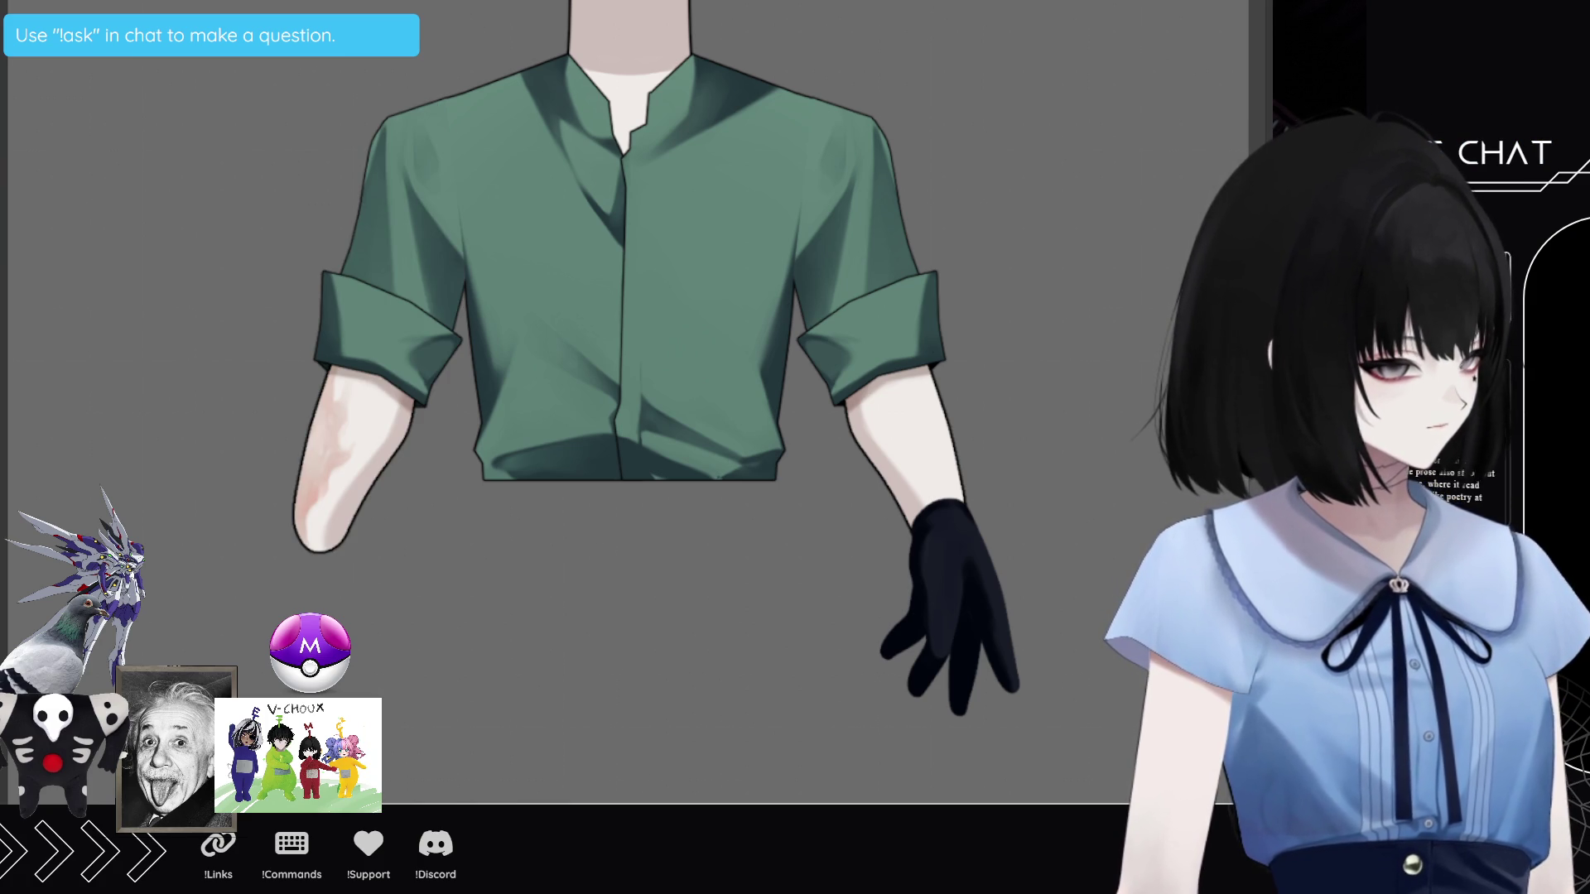
Step: Hide the right arm layers and block in dark shading along the left sleeve seam, hem and placket
key("ctrl+z")
key("ctrl+z")
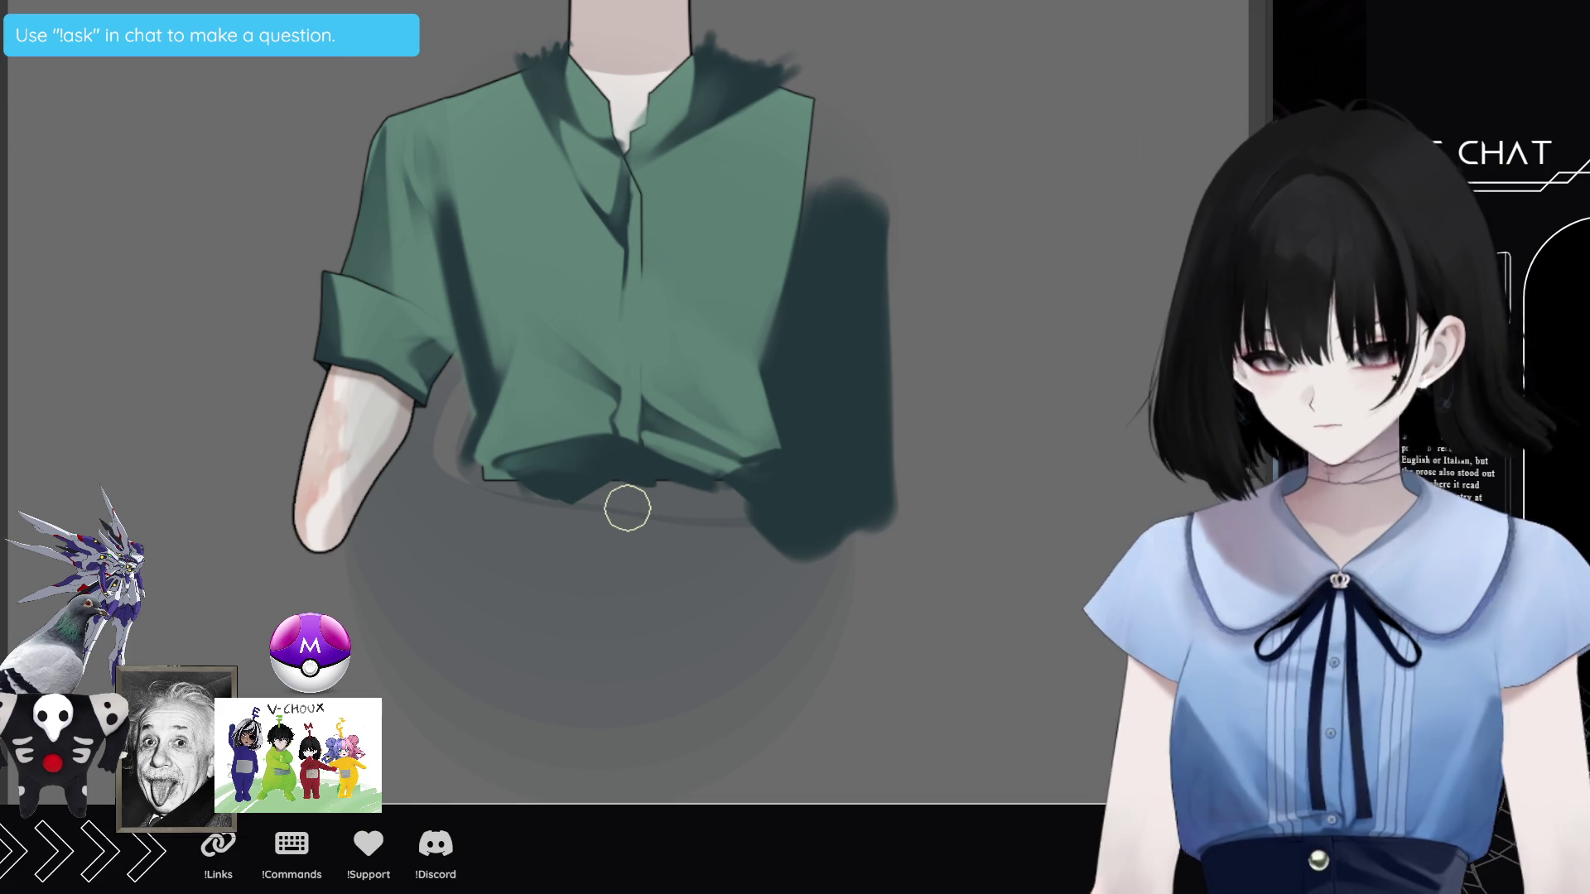
mouse_move(454, 409)
left_mouse_down()
mouse_move(427, 228)
mouse_move(412, 355)
mouse_move(434, 350)
mouse_move(422, 483)
left_mouse_up()
mouse_move(451, 410)
left_mouse_down()
mouse_move(384, 356)
mouse_move(402, 596)
mouse_move(441, 530)
mouse_move(467, 534)
mouse_move(455, 494)
mouse_move(483, 499)
left_mouse_up()
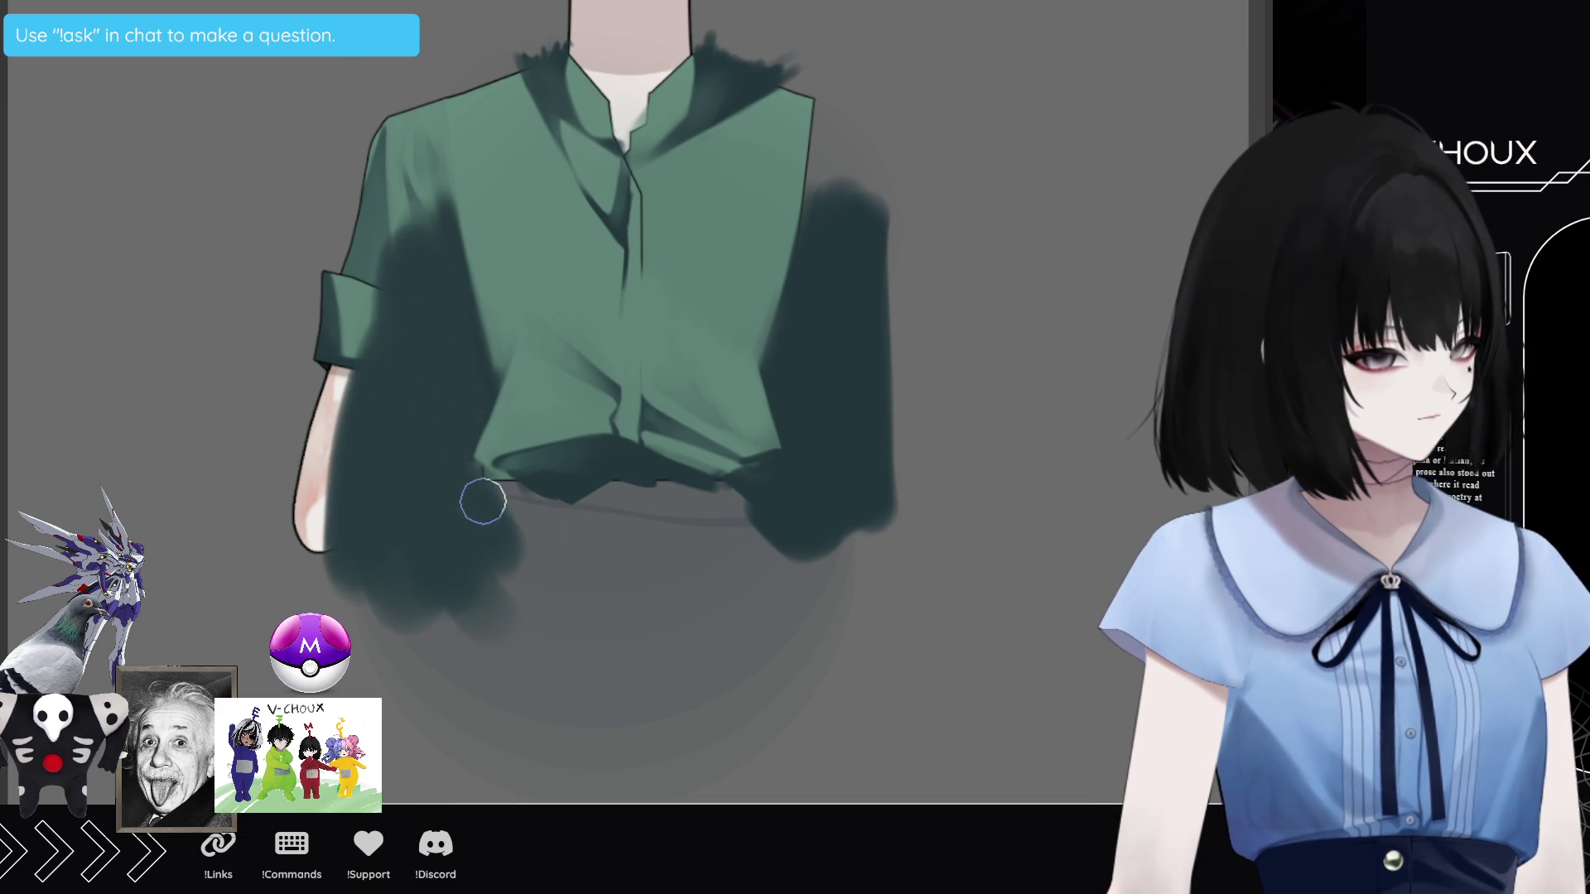
key("ctrl+z")
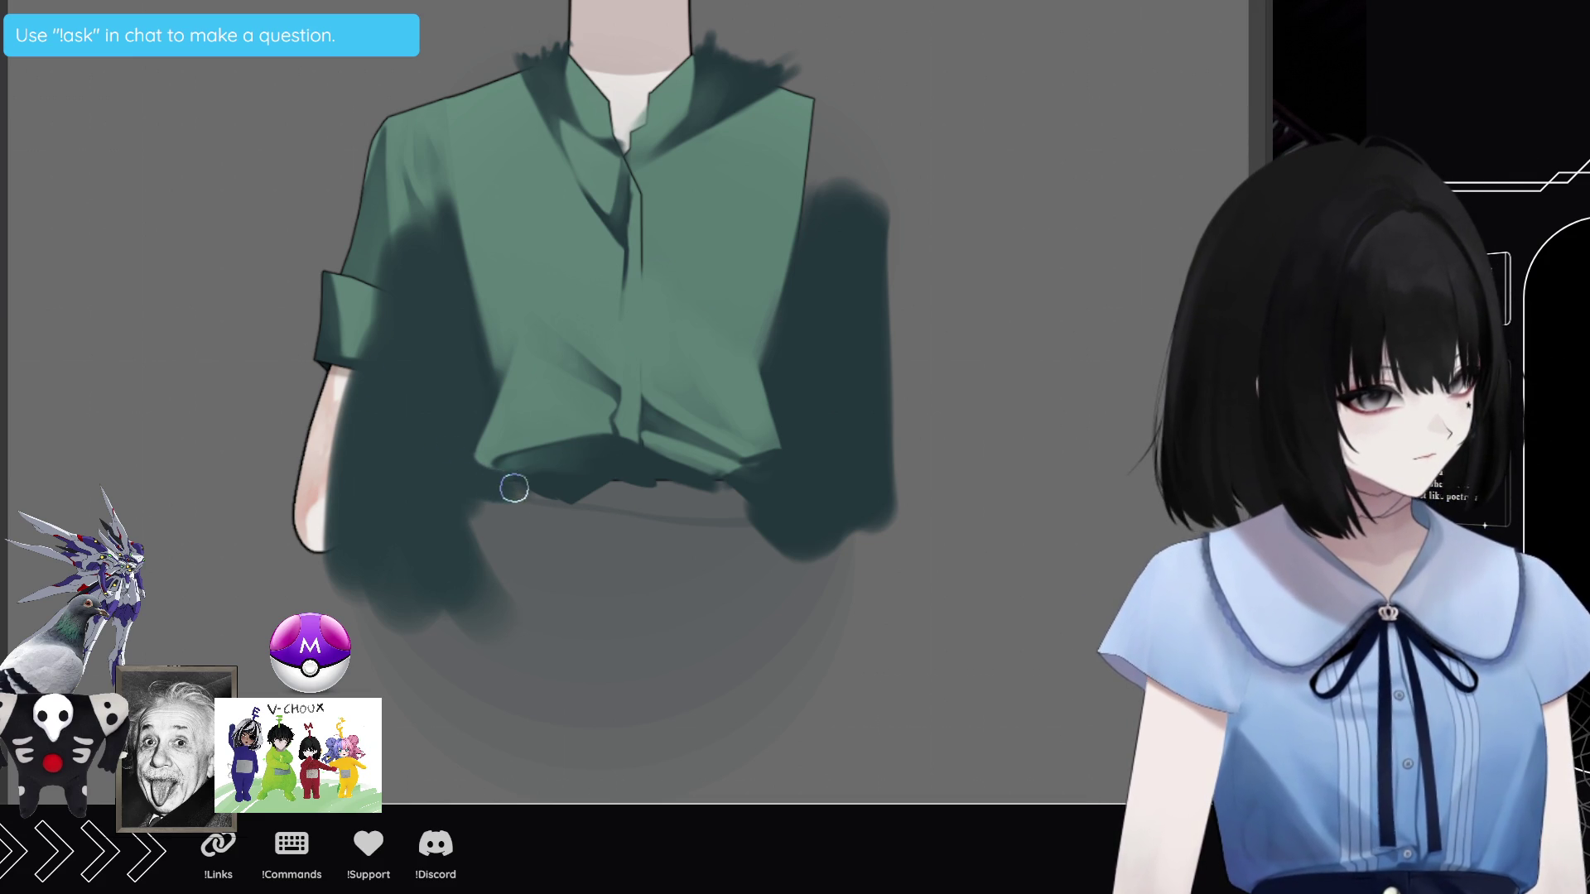
mouse_move(504, 493)
left_mouse_down()
mouse_move(501, 579)
mouse_move(508, 509)
left_mouse_up()
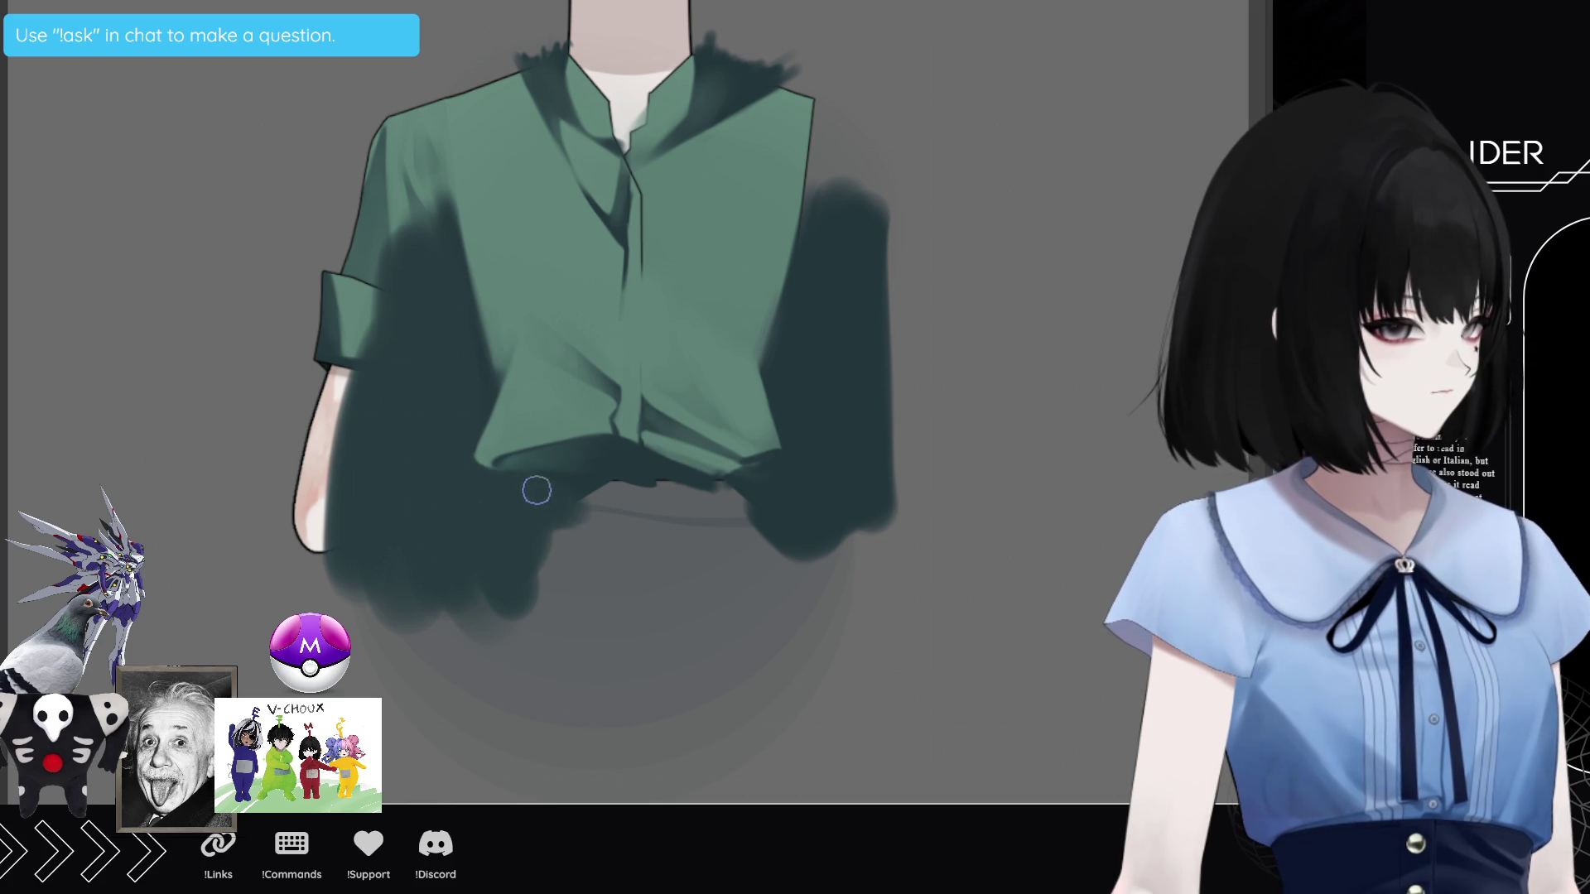
left_click_drag(591, 497, 552, 532)
mouse_move(473, 584)
left_mouse_down()
mouse_move(345, 568)
mouse_move(580, 579)
mouse_move(419, 591)
left_mouse_up()
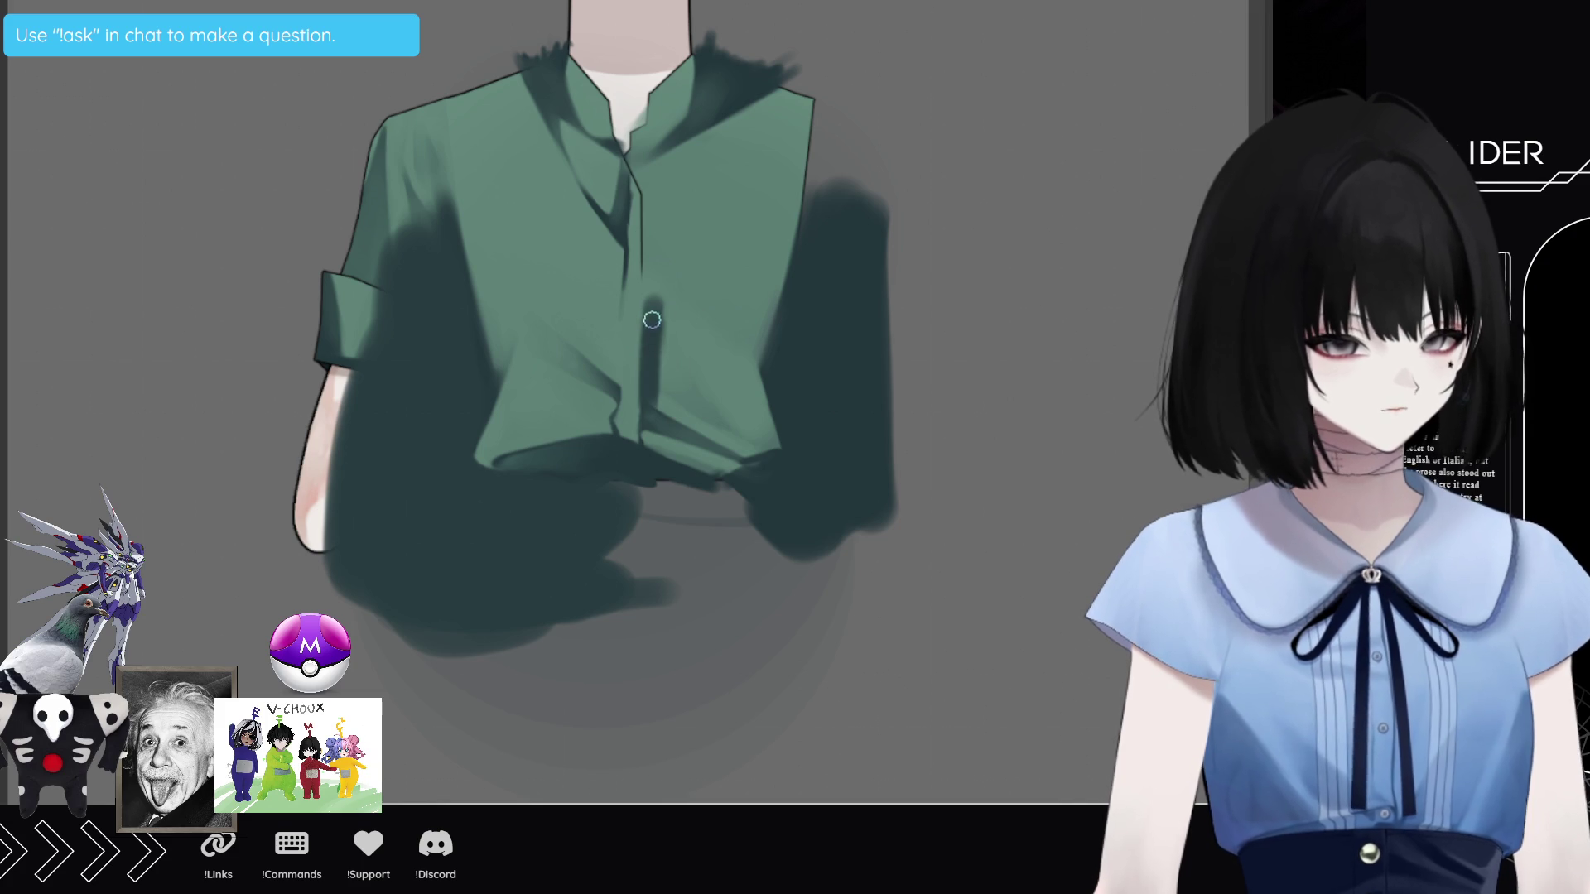
left_click_drag(640, 366, 623, 394)
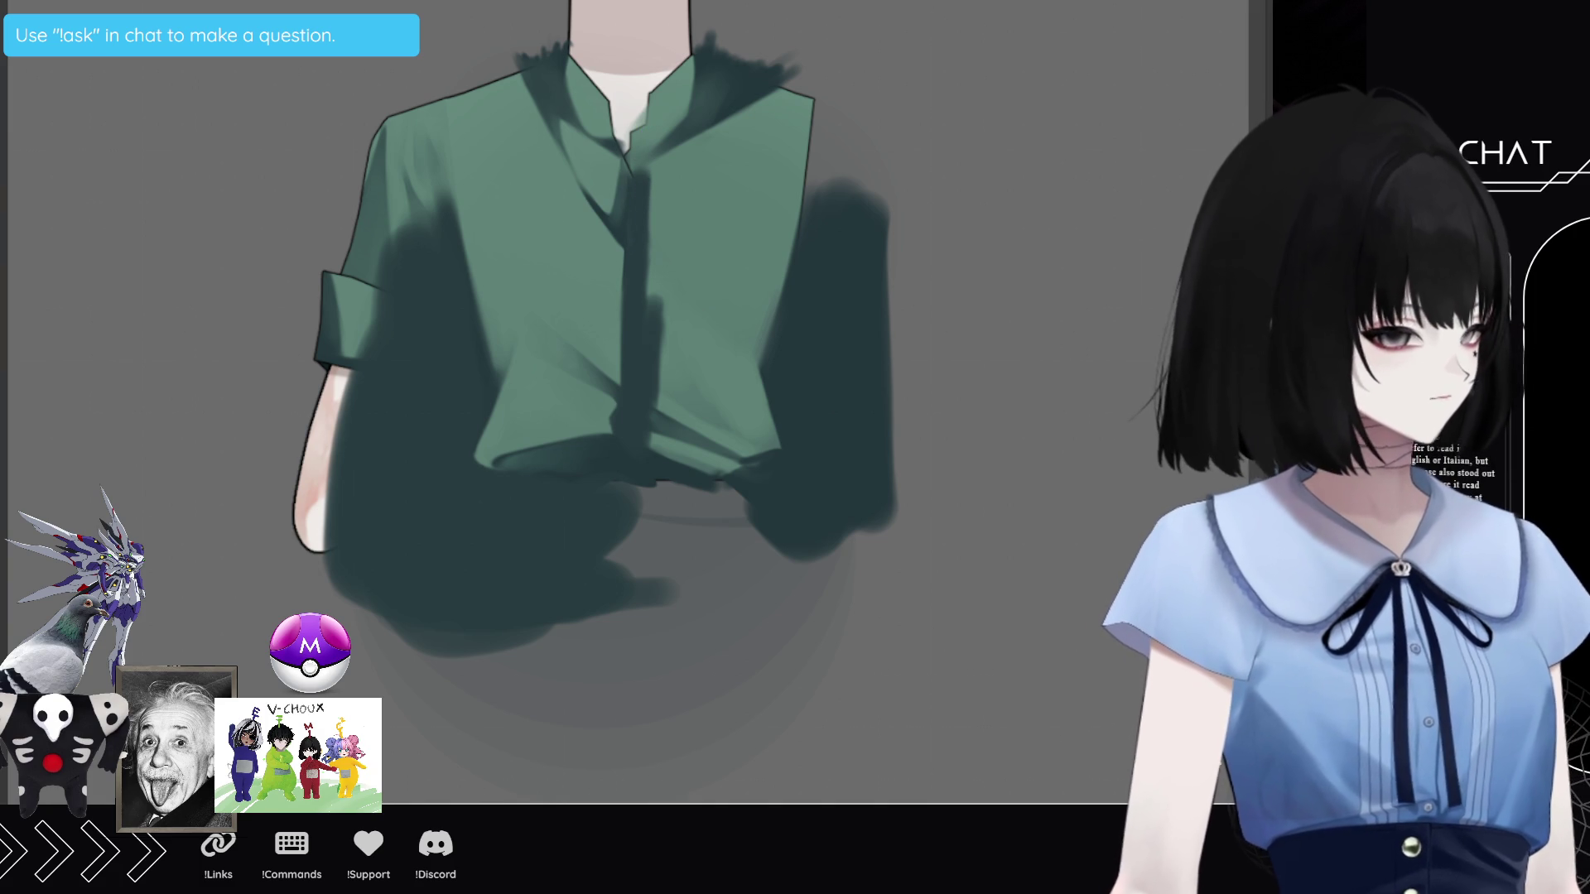
Step: Try and undo a flat green fill, adjust brush size, and stroke the dark necktie down the placket
key("alt+Delete")
key("ctrl+z")
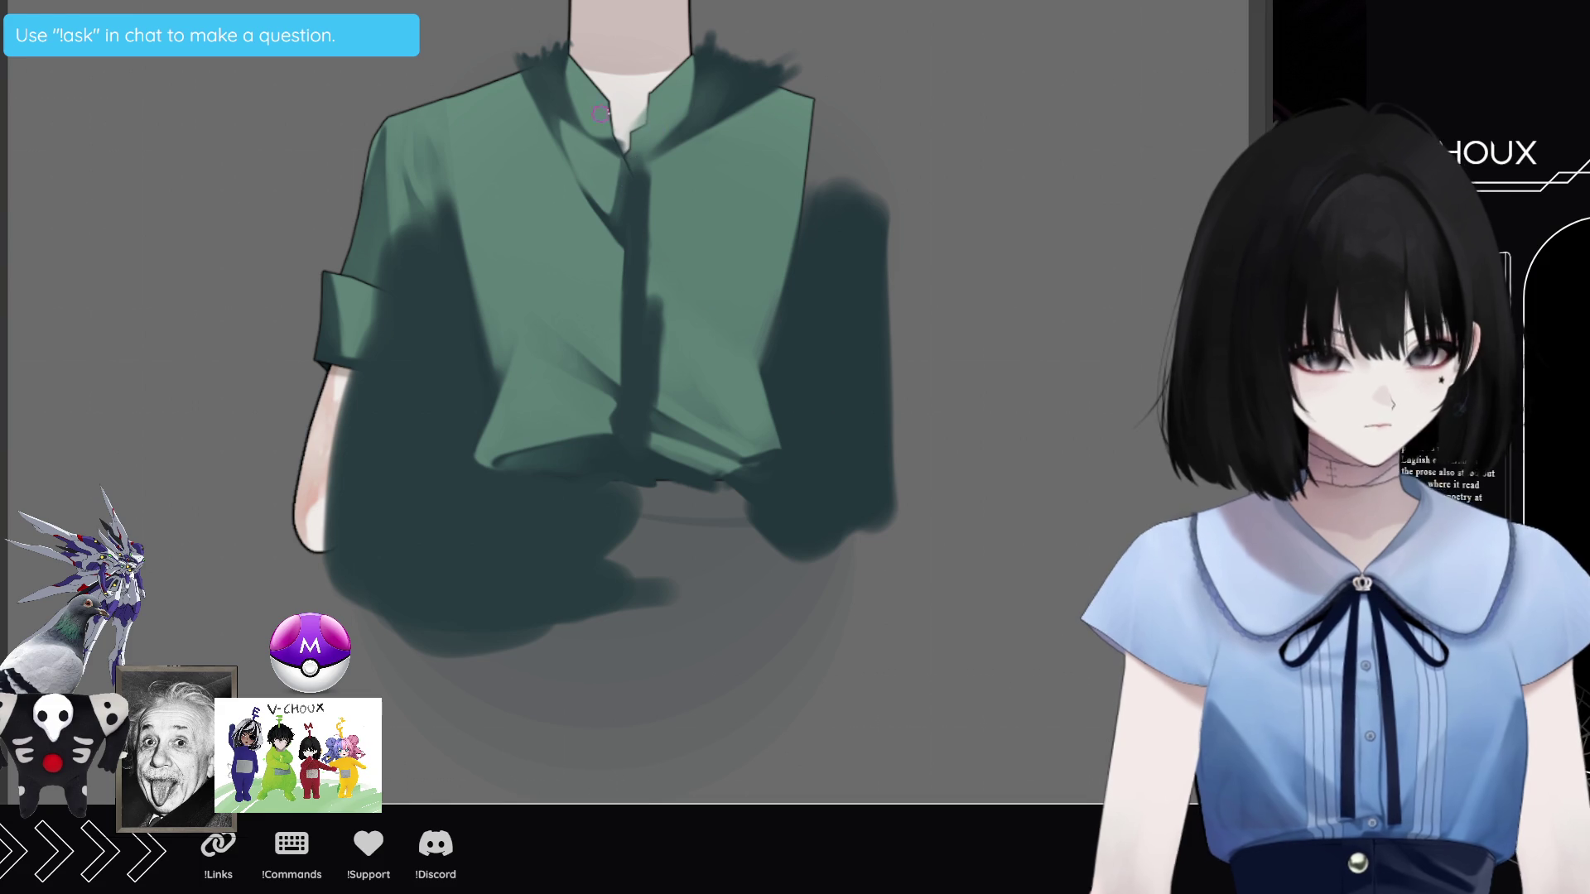
key("bracketright")
key("bracketright")
key("bracketright")
key("bracketleft")
key("bracketleft")
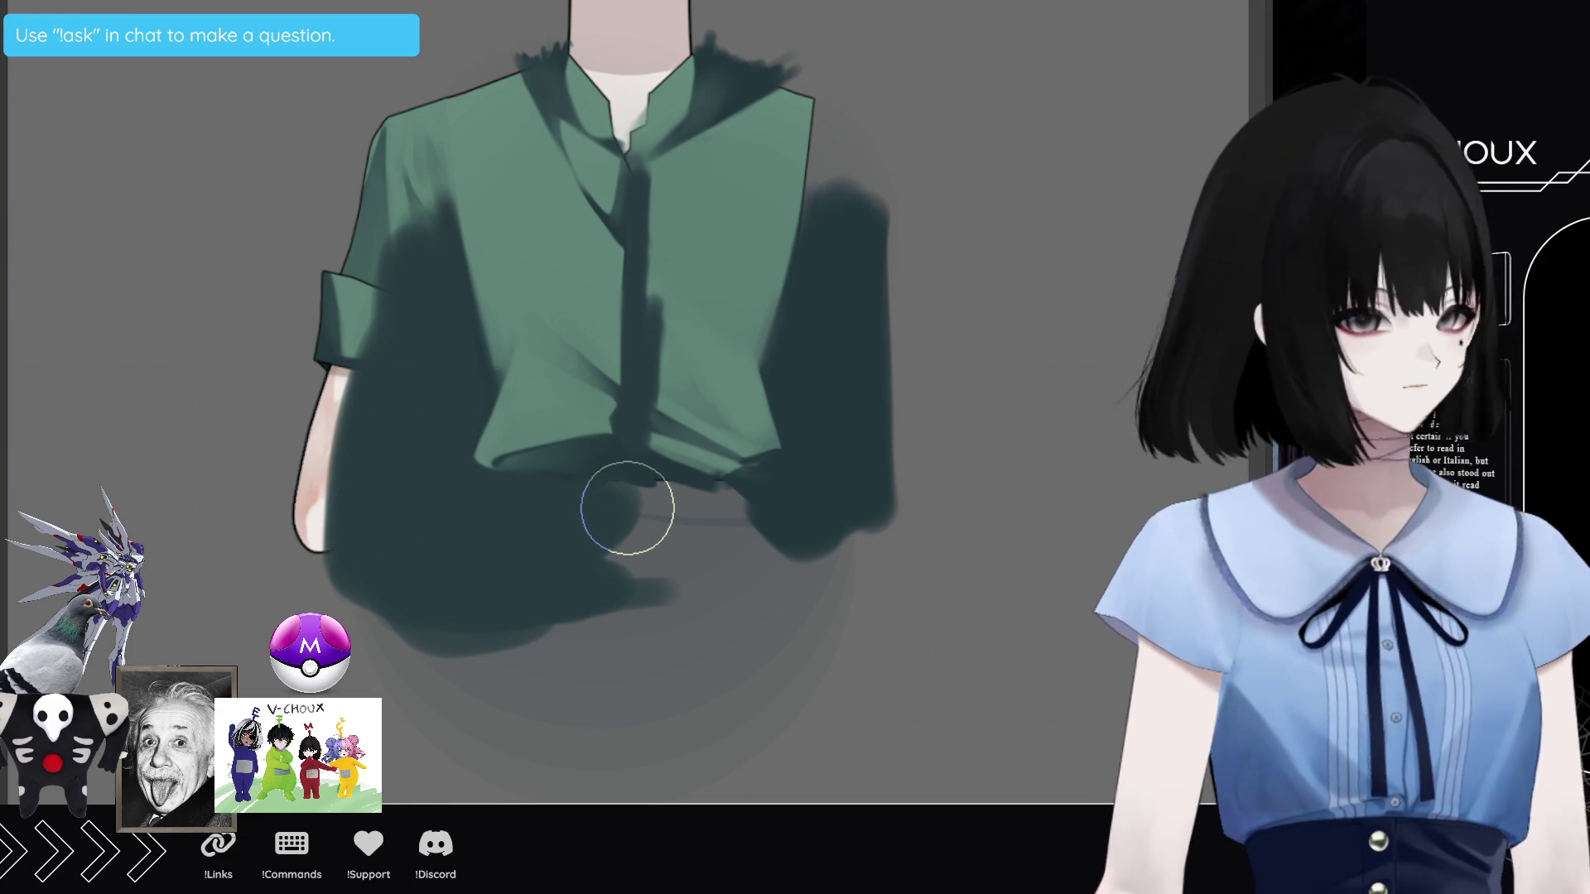
key("bracketleft")
key("bracketleft")
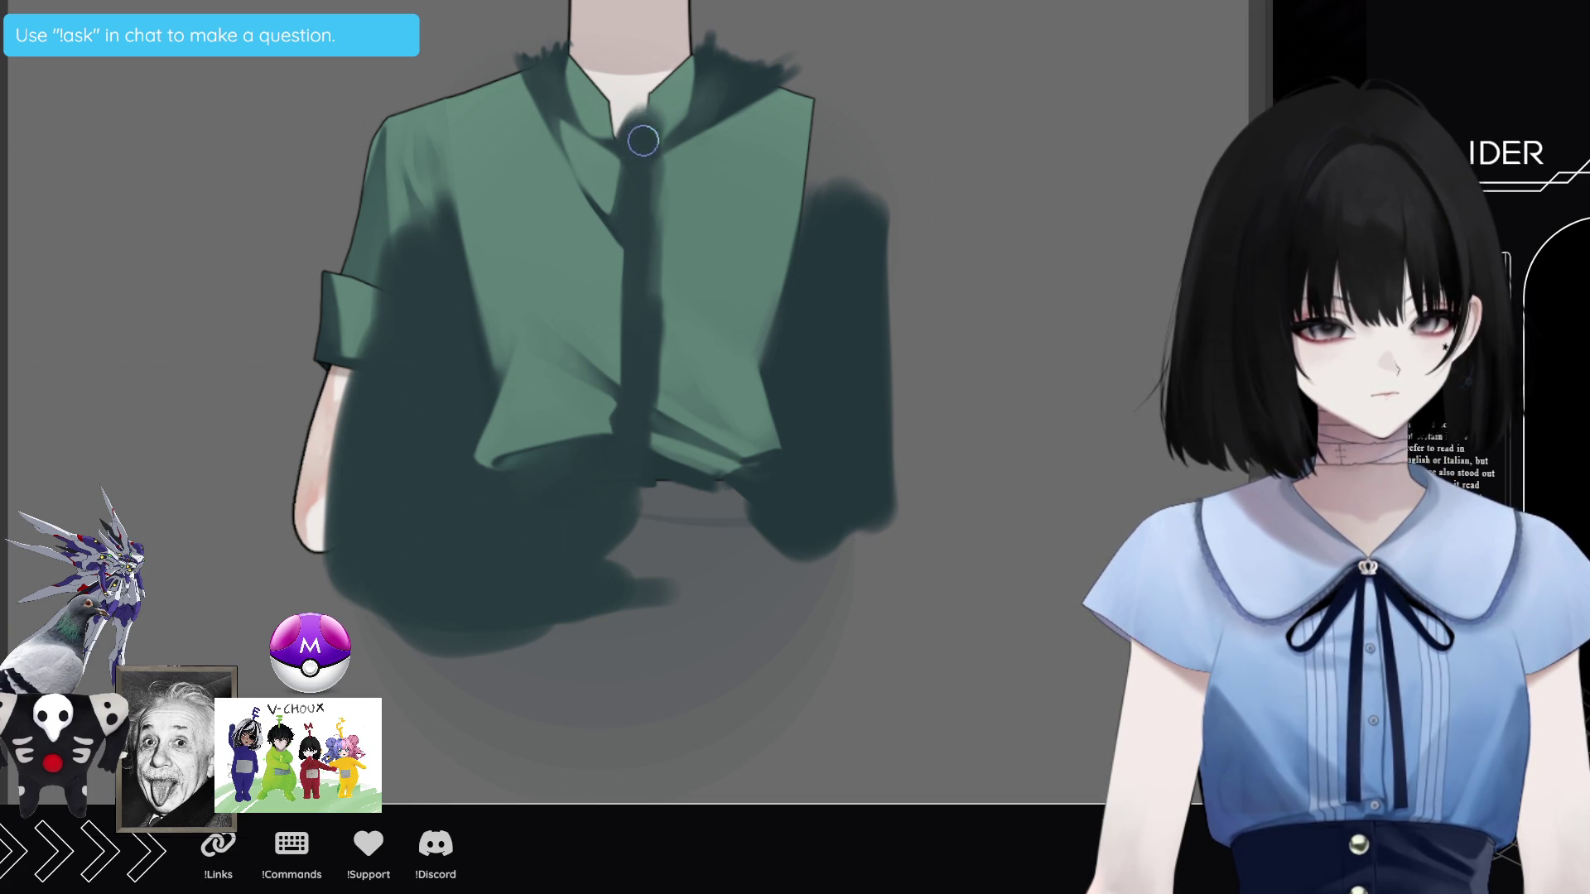
left_click_drag(632, 141, 636, 181)
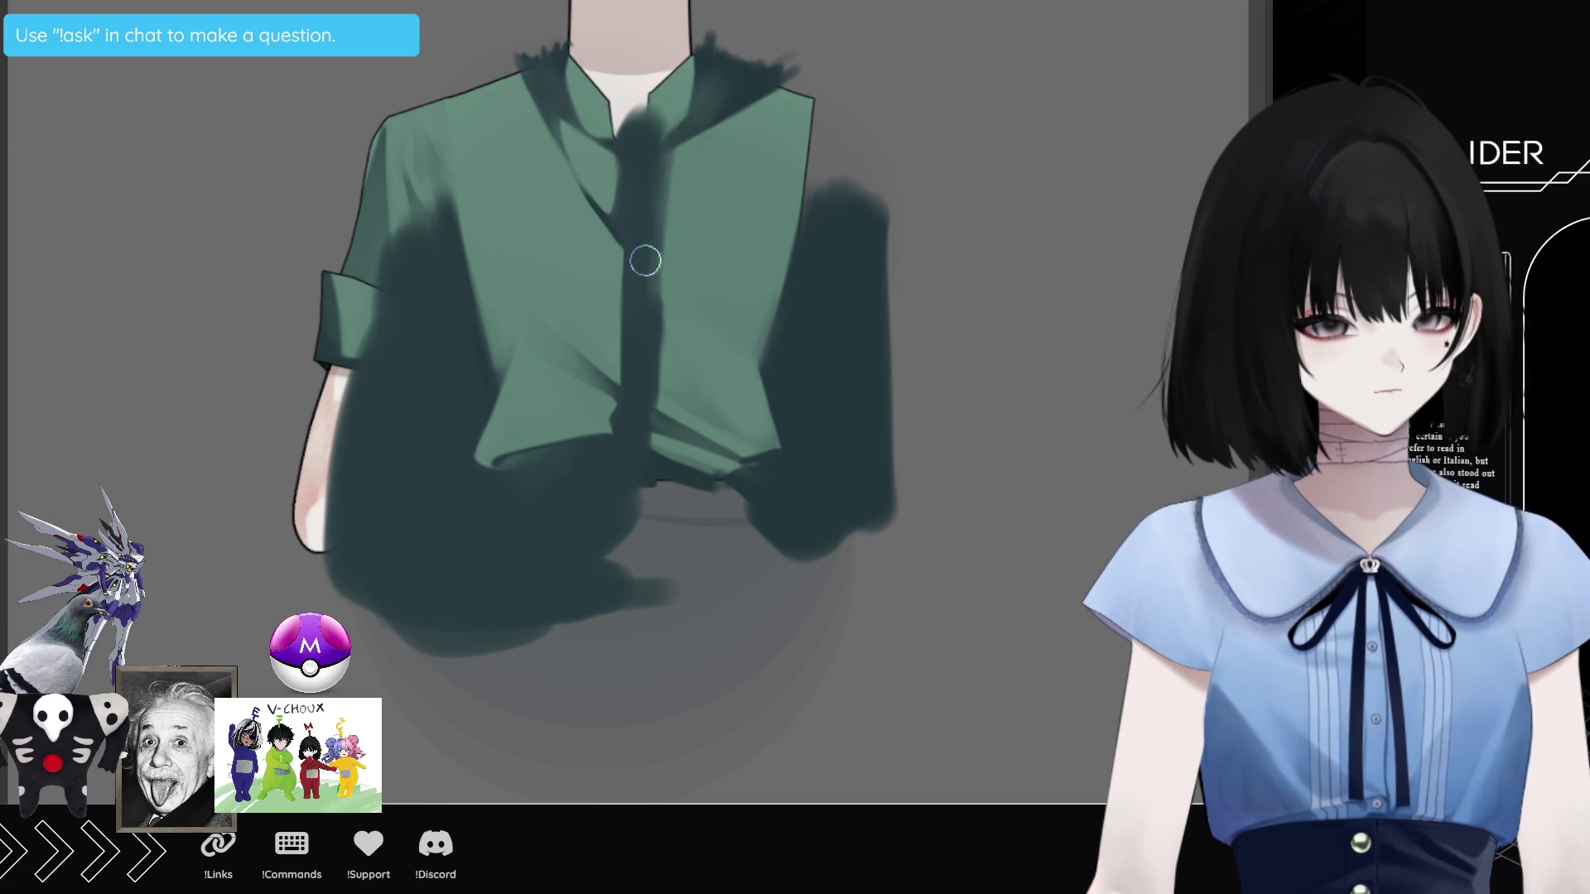
left_click_drag(646, 127, 660, 155)
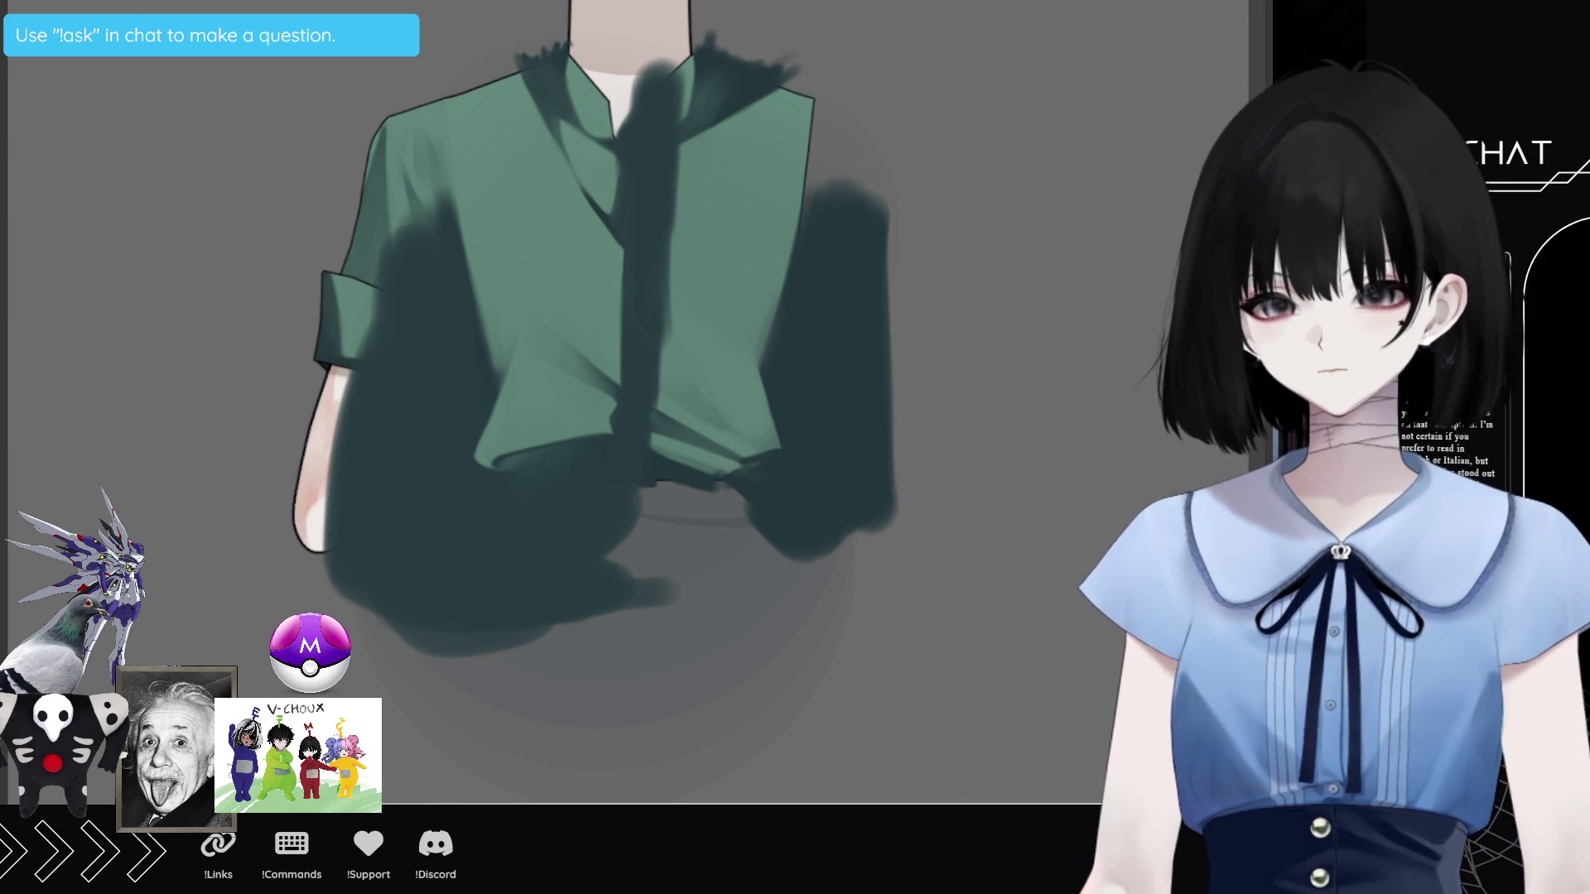
Step: Marquee-select the shirt's right half and clear the paint inside it
mouse_move(643, 0)
left_mouse_down()
mouse_move(809, 550)
mouse_move(1014, 692)
left_mouse_up()
left_click(784, 728)
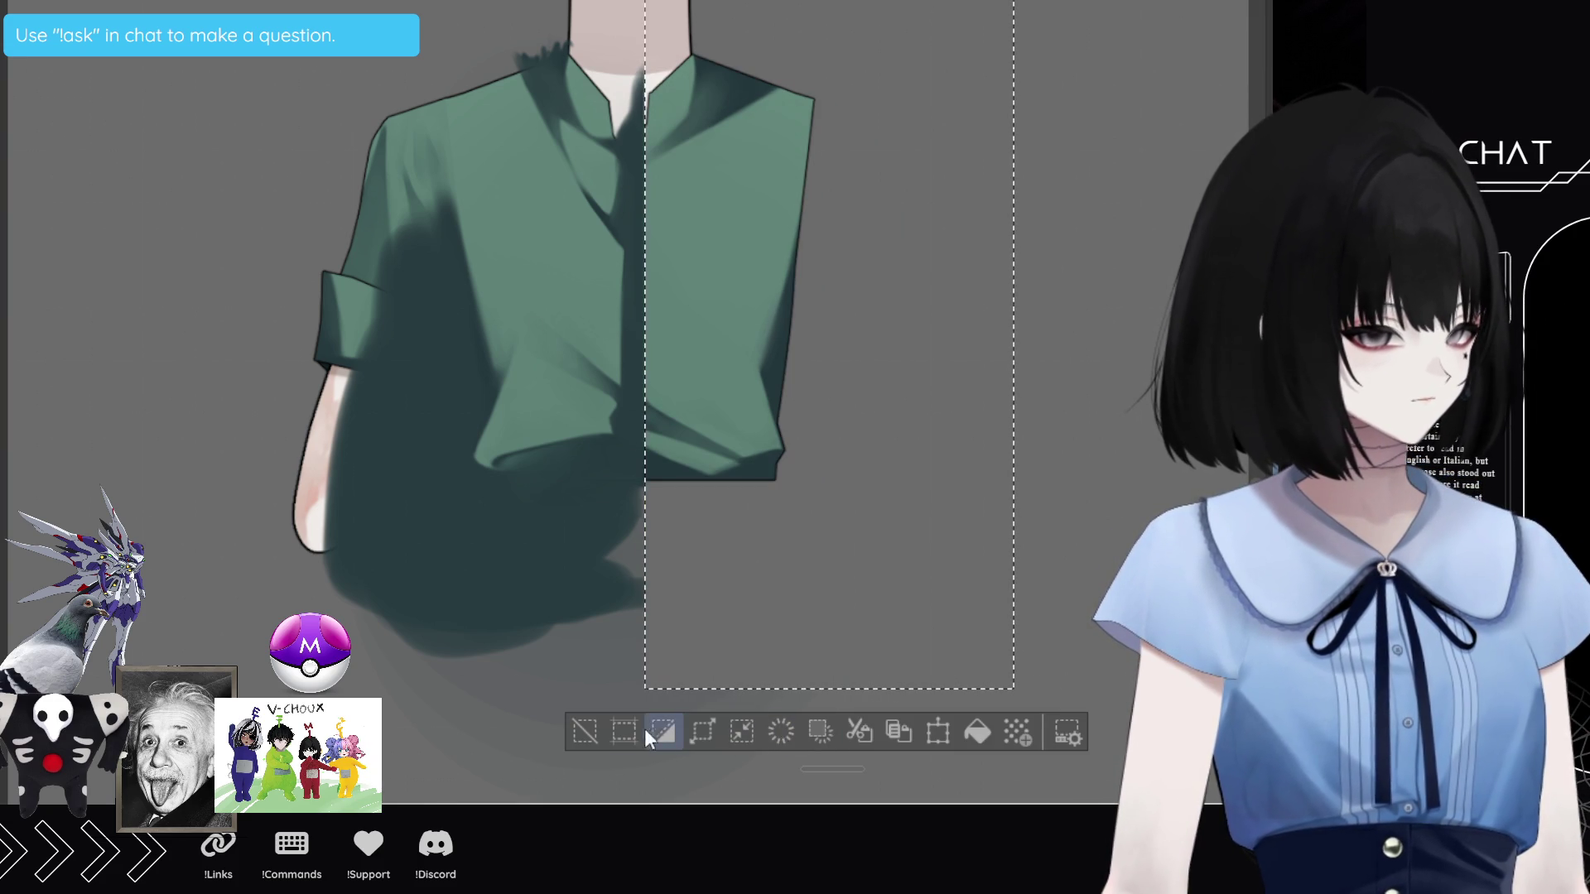
Step: Drop the selection, shrink the brush and paint a dark stroke up the shirt placket
left_click(578, 730)
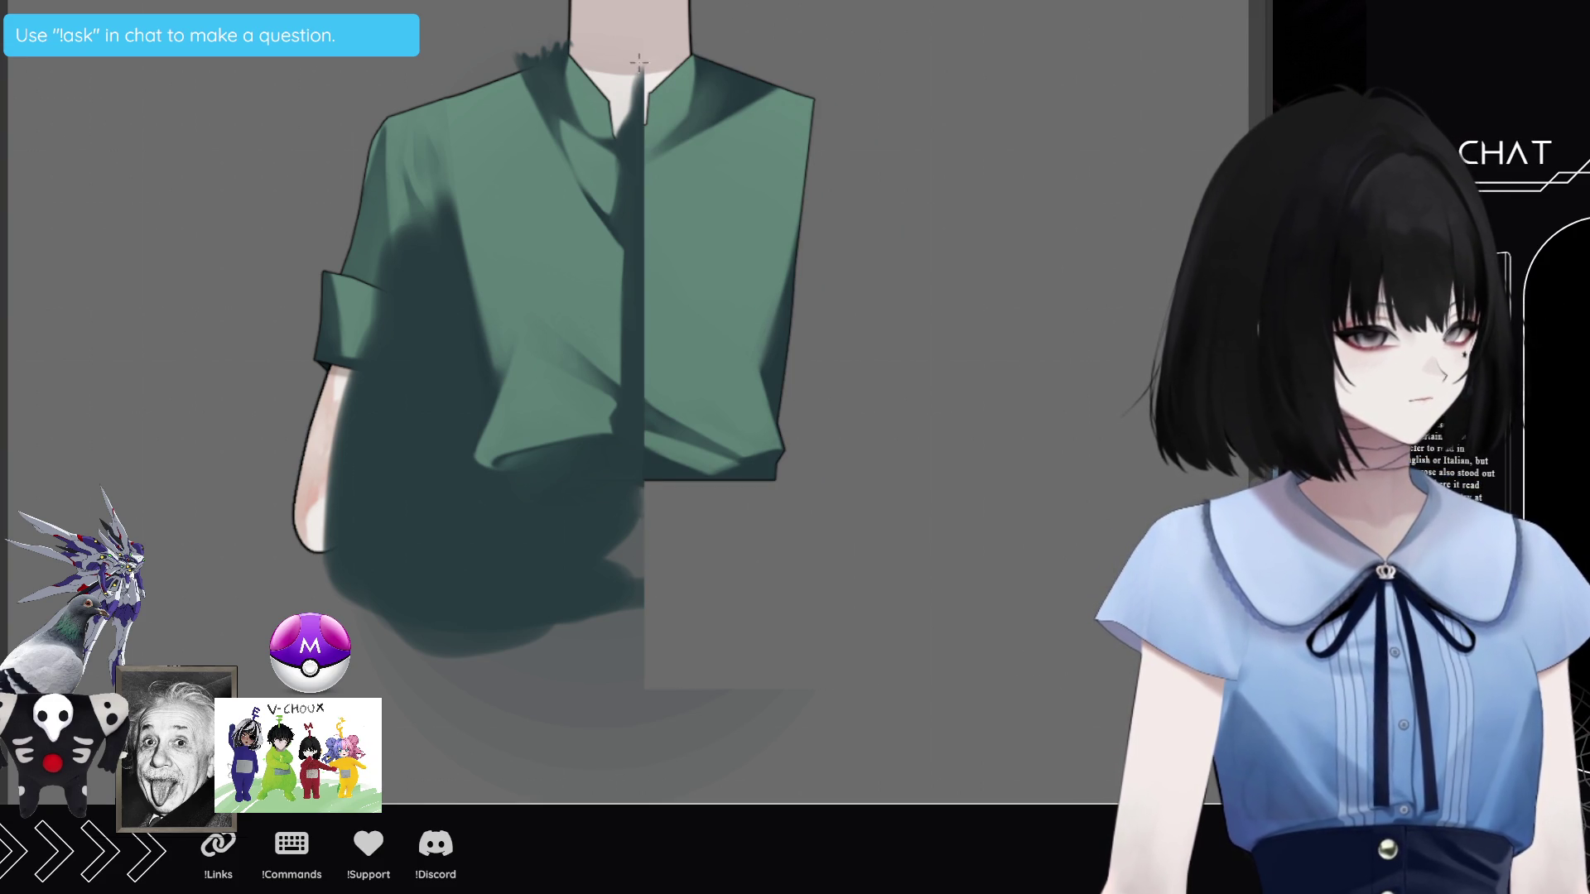
left_click_drag(642, 50, 994, 801)
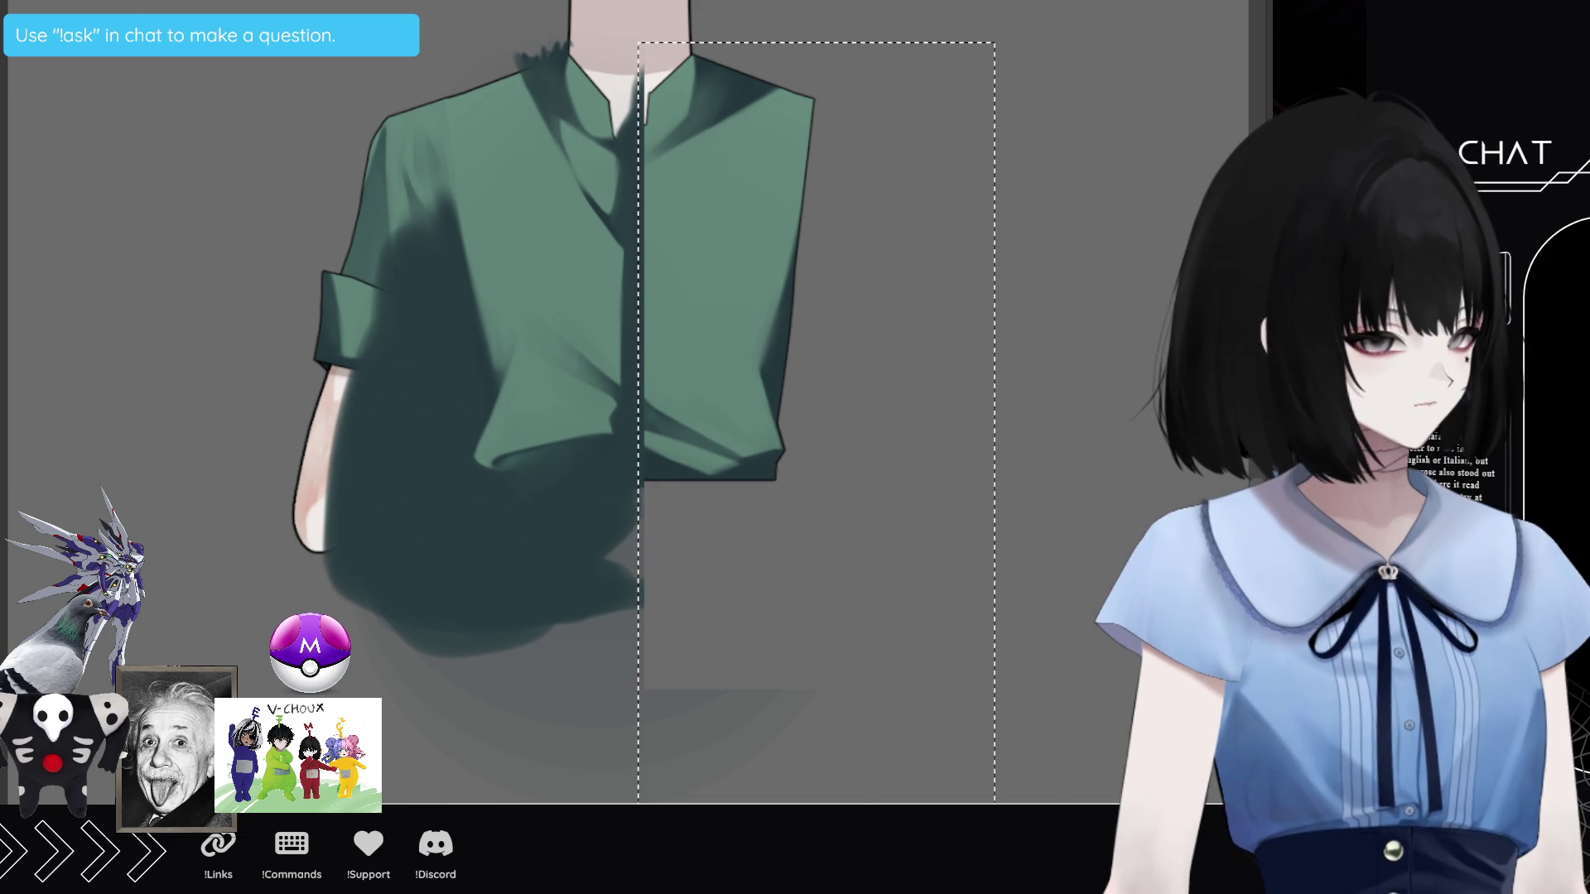
key("ctrl+d")
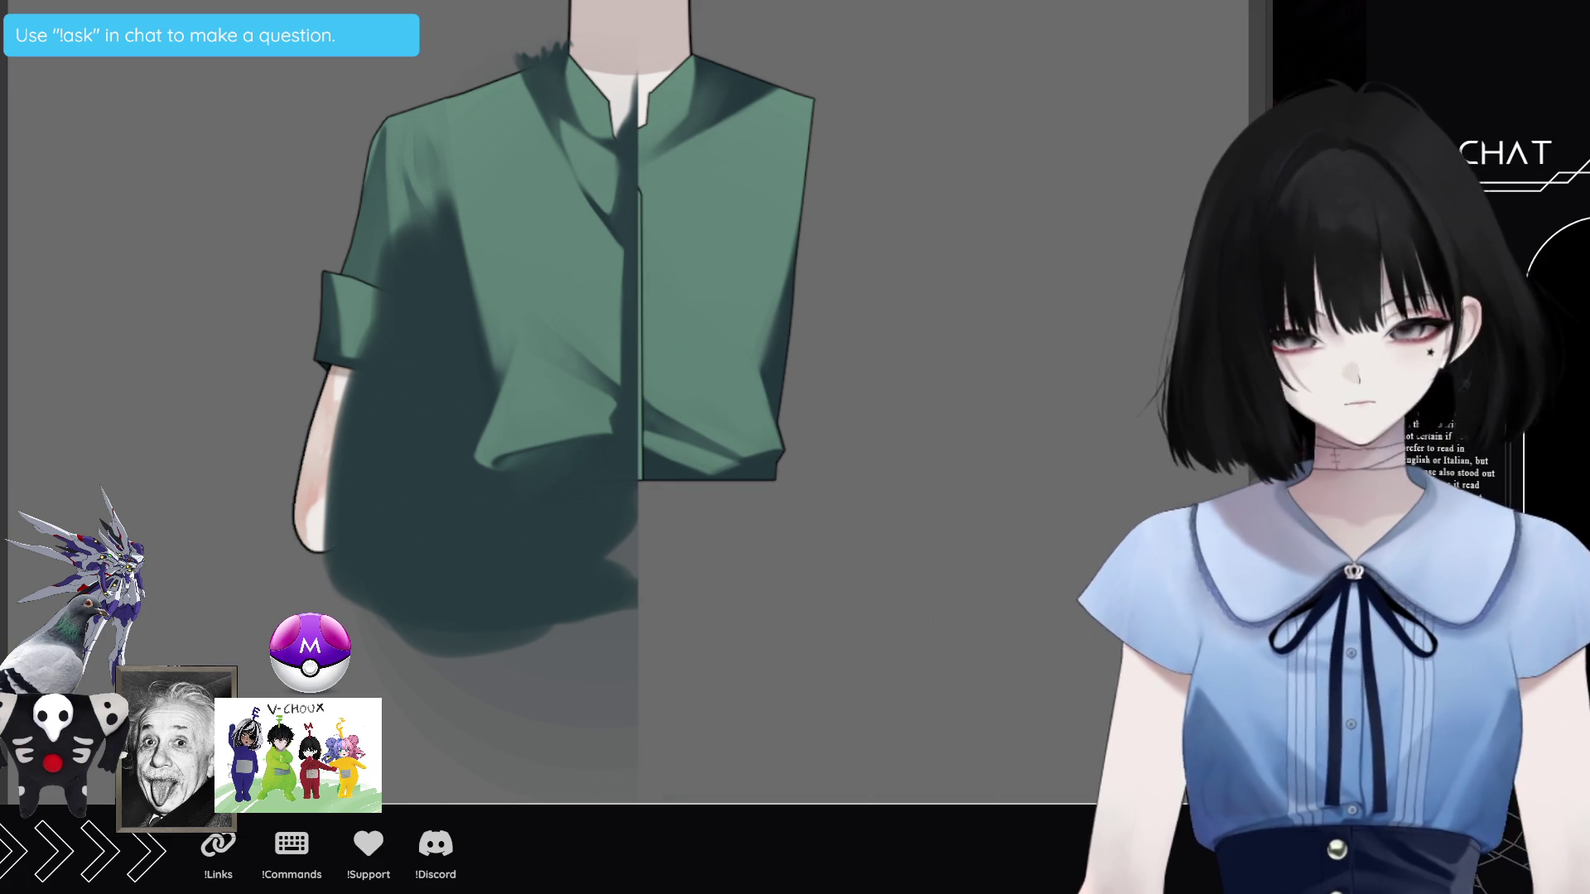
key("bracketleft")
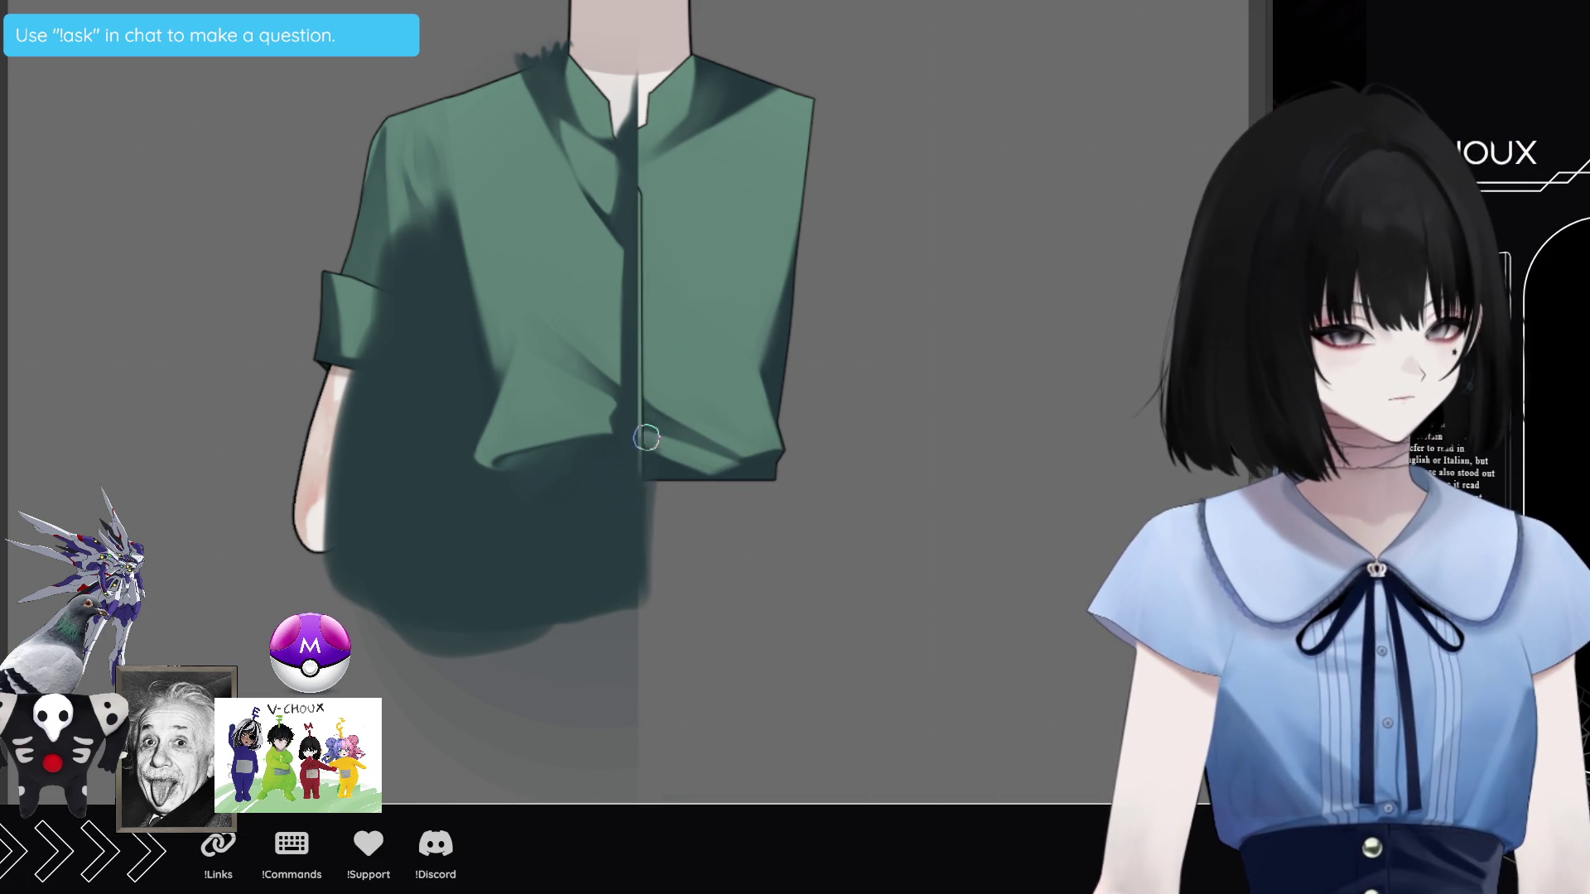
mouse_move(651, 455)
left_mouse_down()
mouse_move(651, 92)
mouse_move(654, 376)
left_mouse_up()
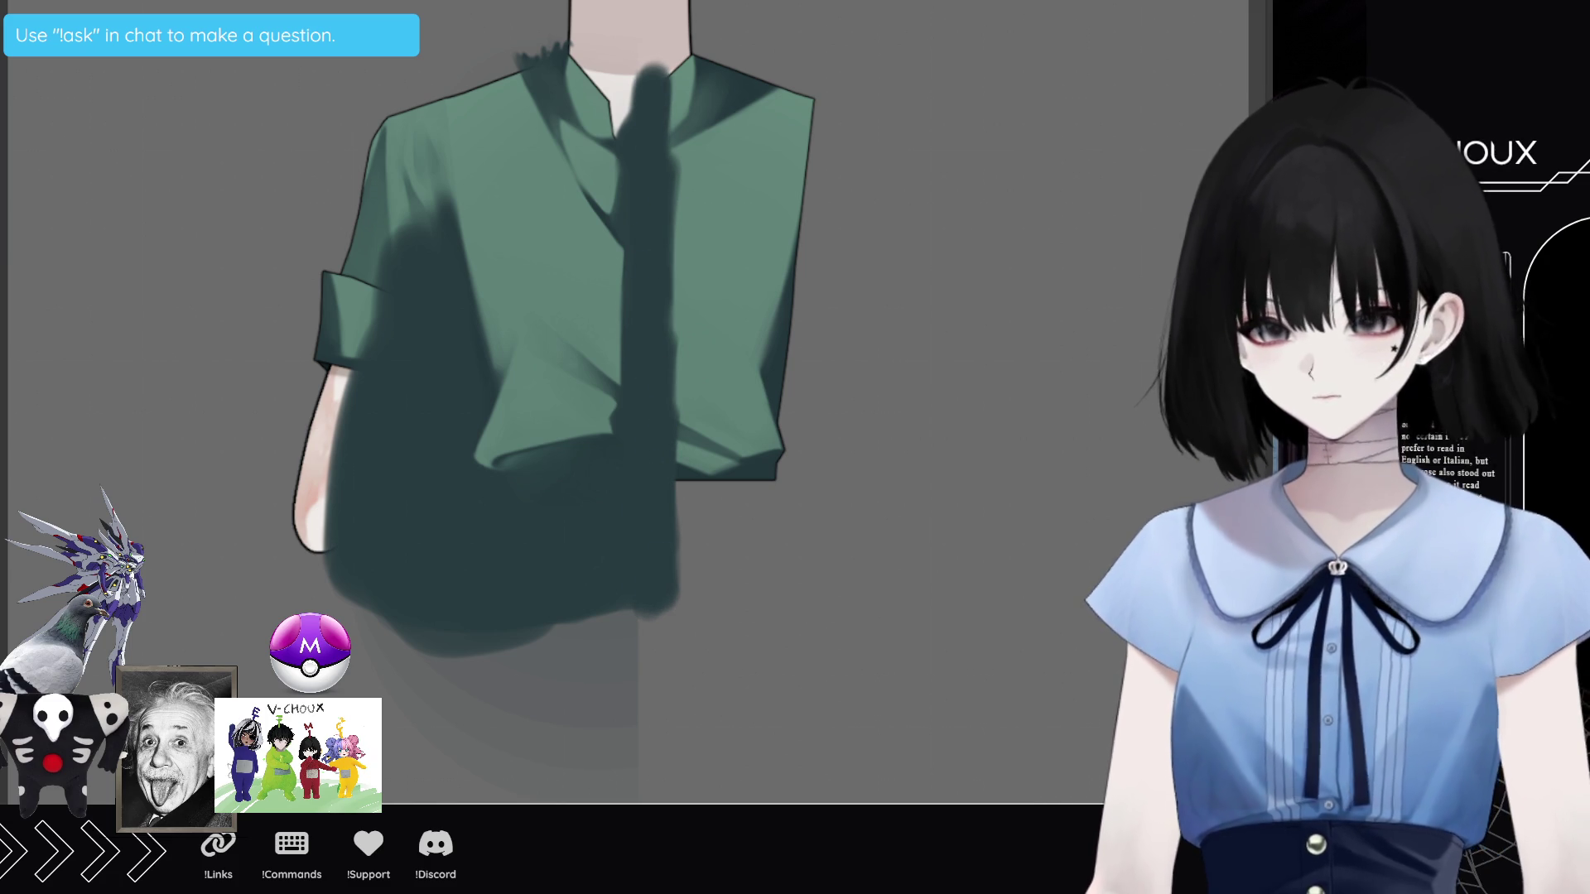
Step: Select and delete the shadow area below the shirt, then hide the rough shadow overlay
left_click_drag(287, 551, 806, 821)
key("Delete")
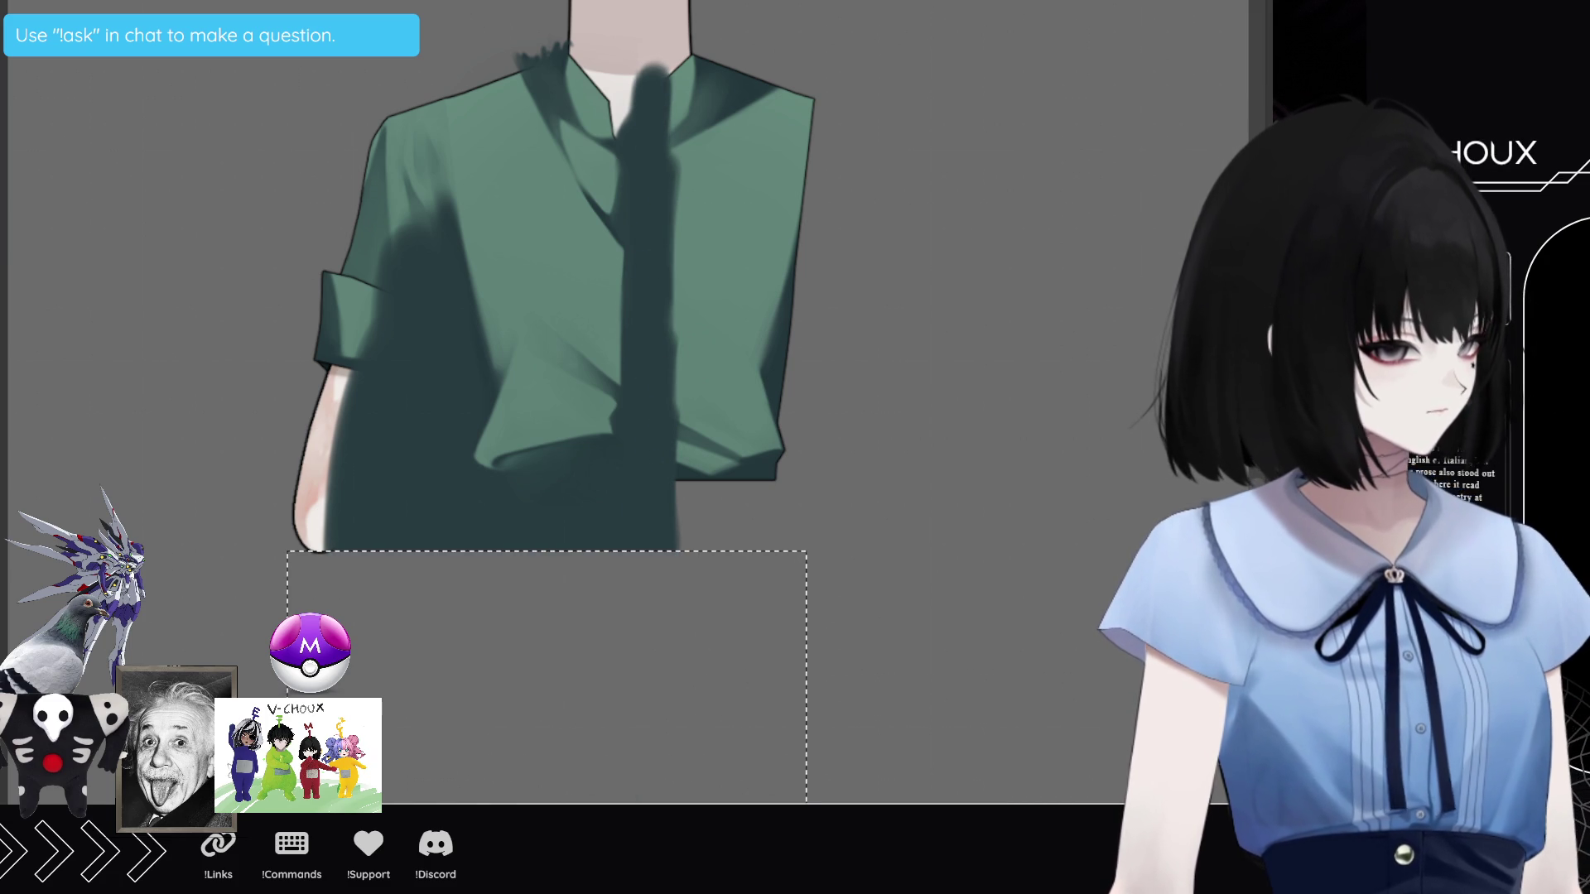
key("Delete")
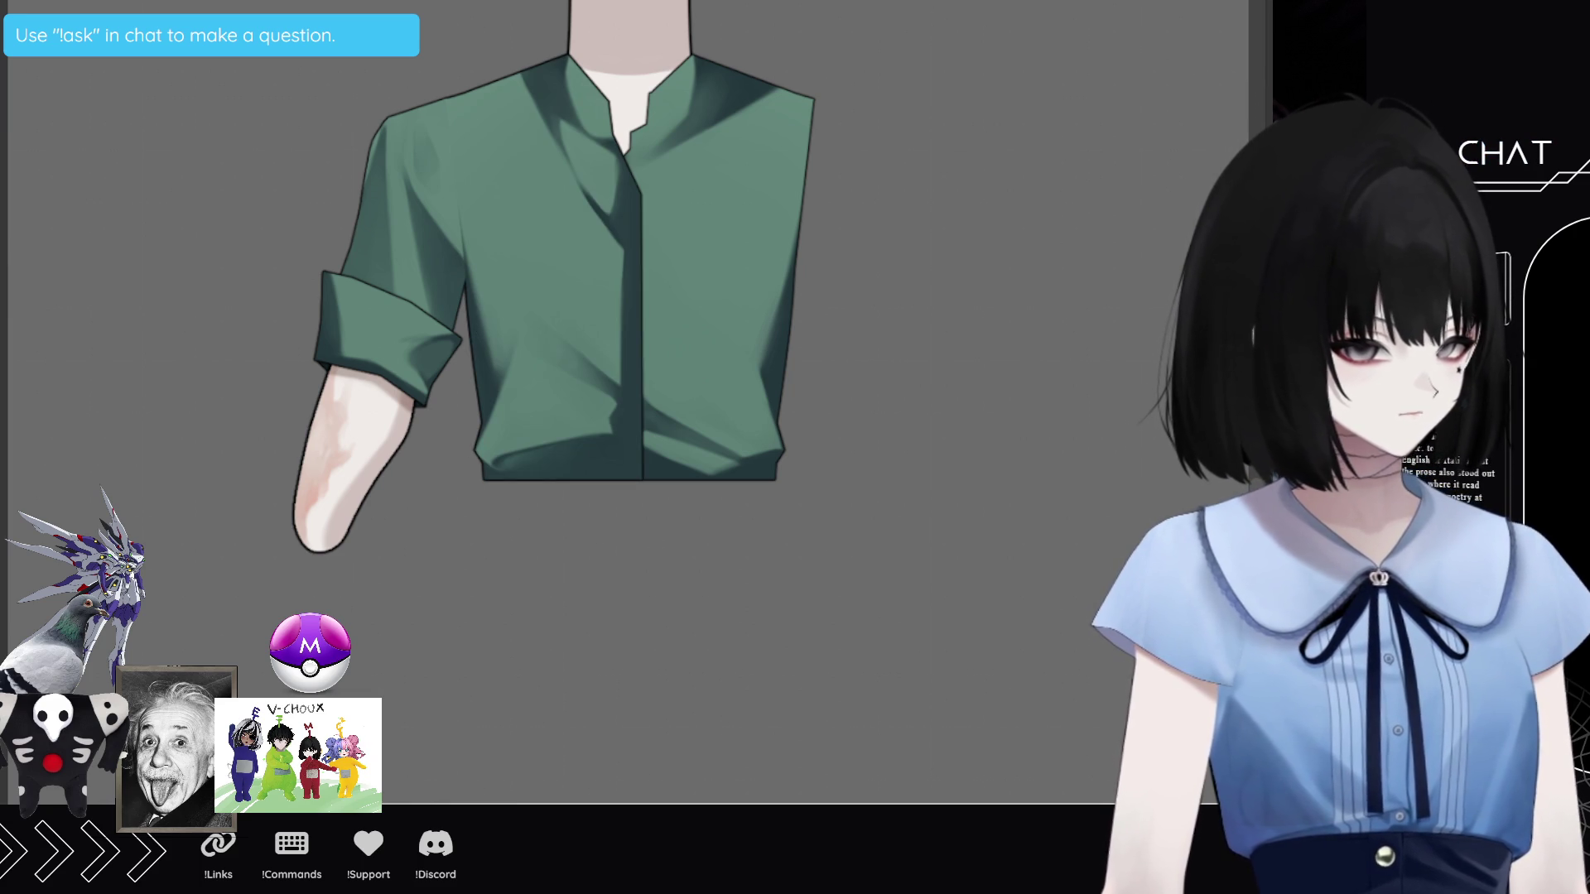
Step: Show the black fill on the shirt's right half and bring back the right sleeve and gloved arm
key("alt+BackSpace")
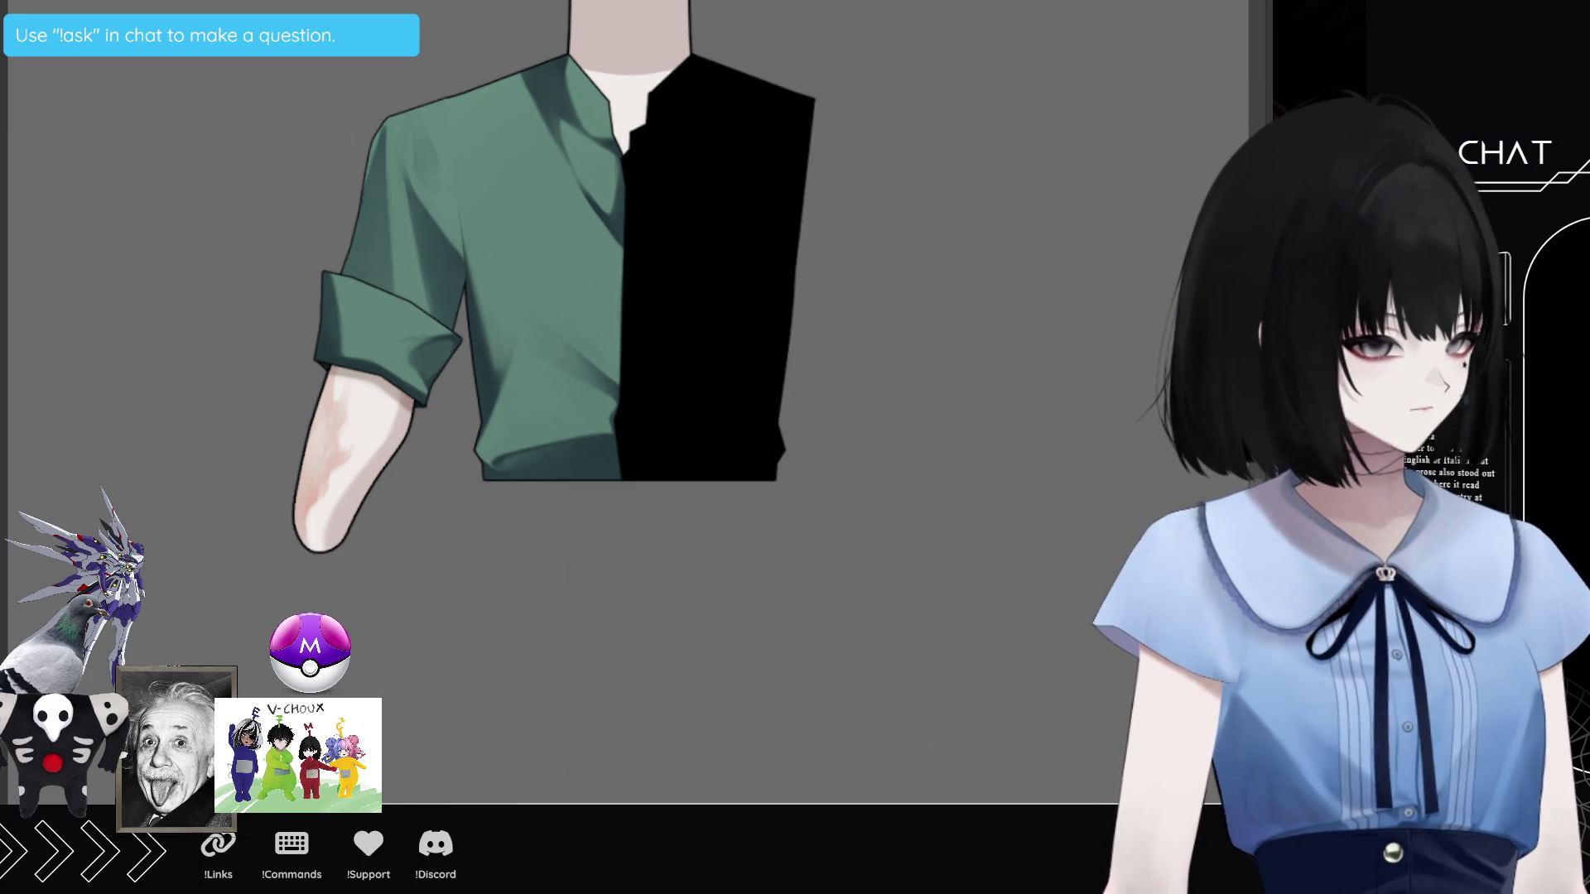
key("ctrl+z")
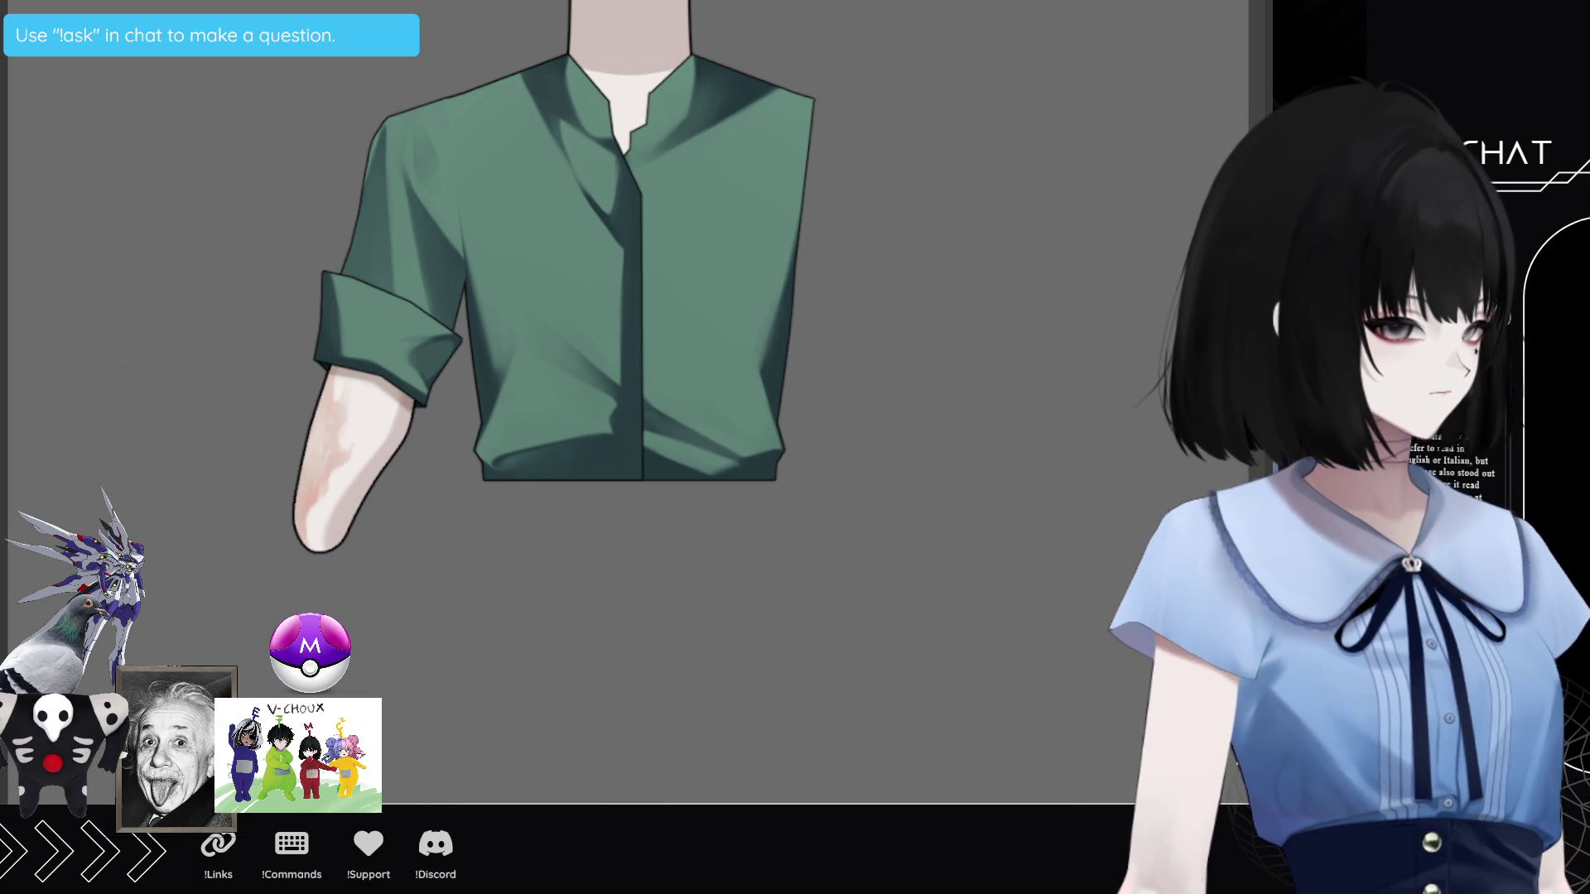
key("ctrl+shift+z")
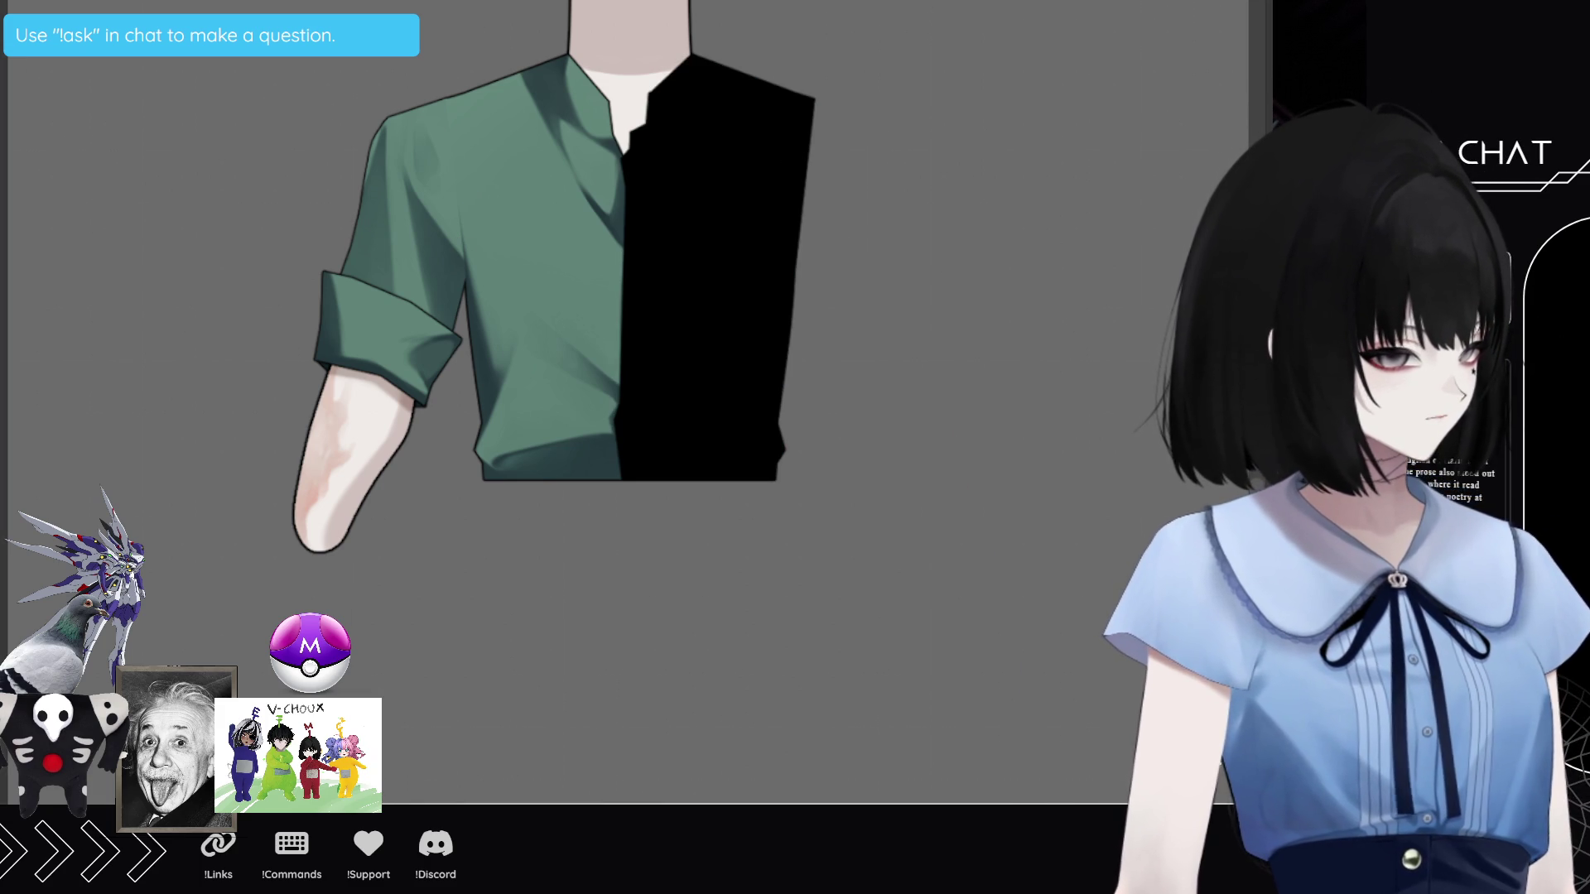
key("ctrl+shift+z")
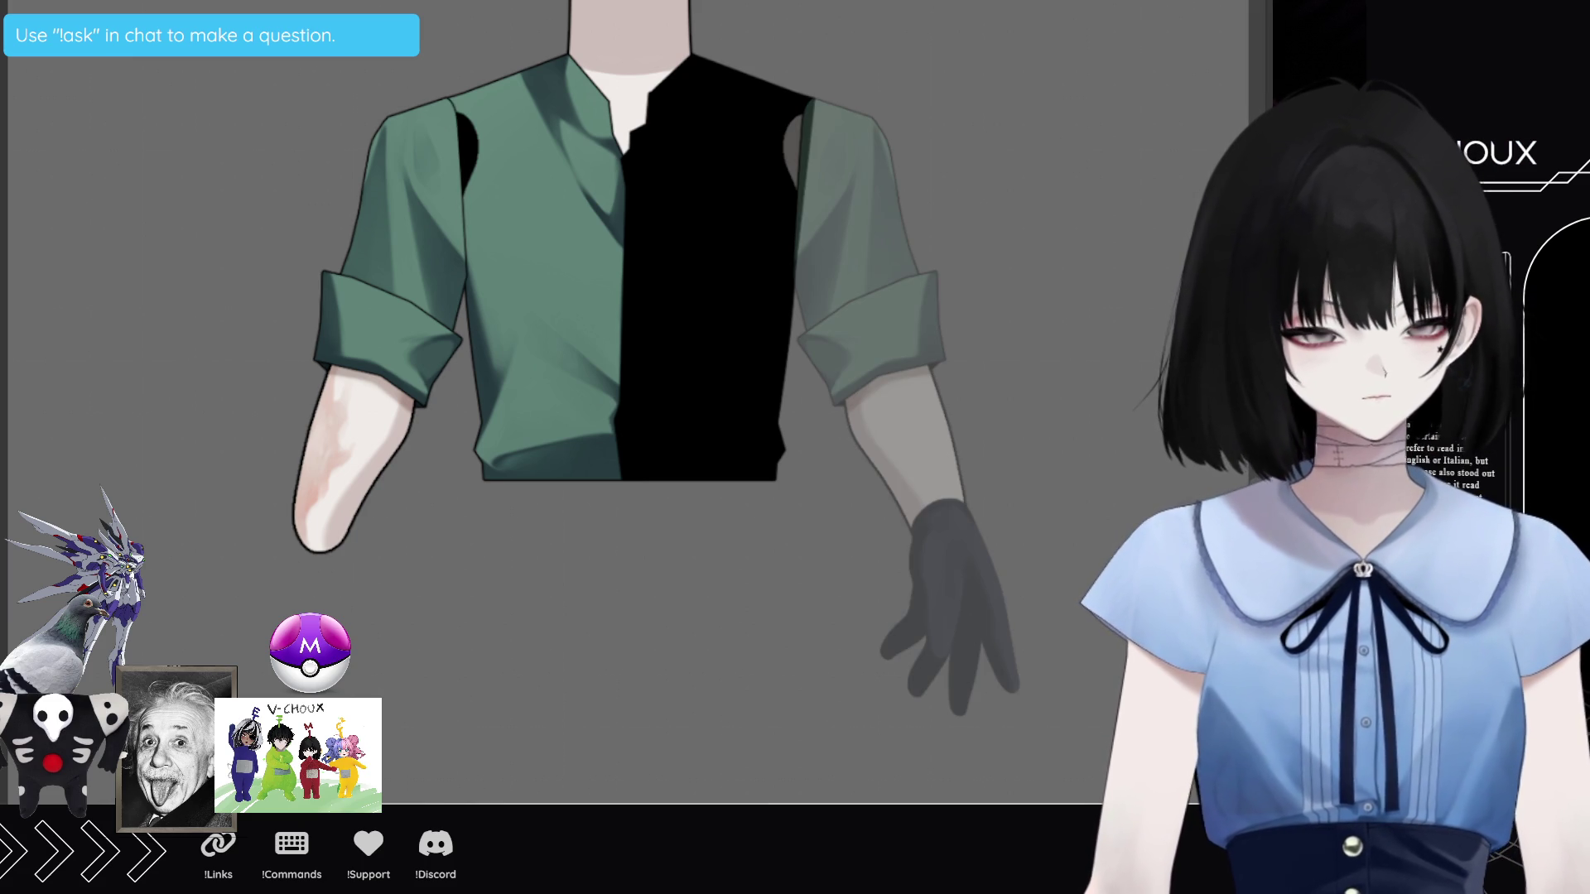
Step: Flip the copied left sleeve and arm horizontally and nudge it right onto the right shoulder, then confirm
key("ctrl+t")
key("h")
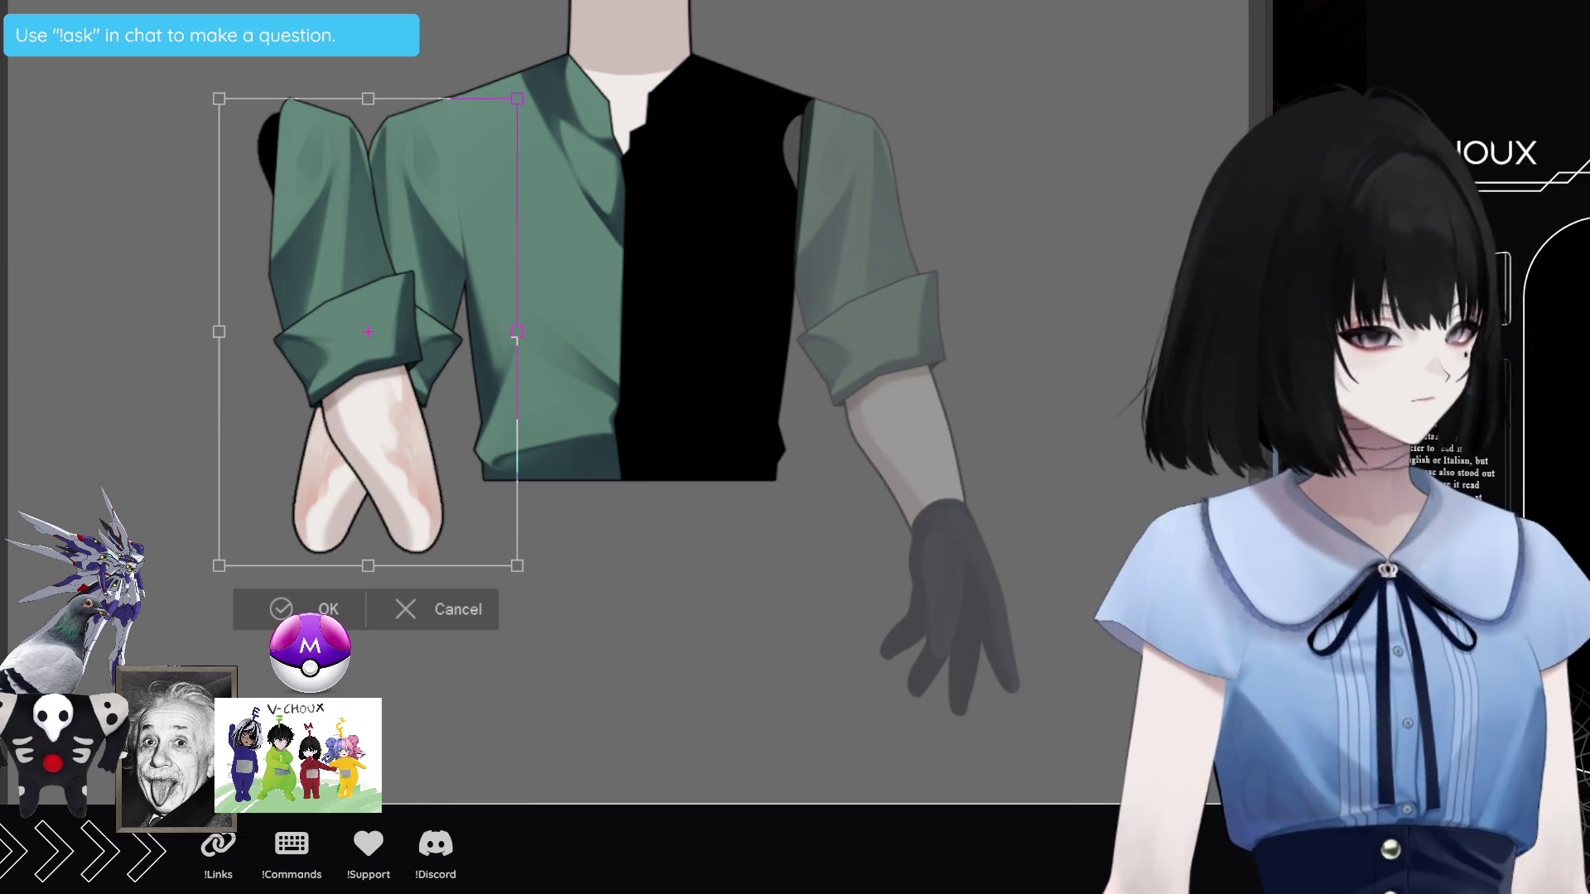
key("Right")
key("Right")
key("Right")
key("Right")
key("Right")
key("Right")
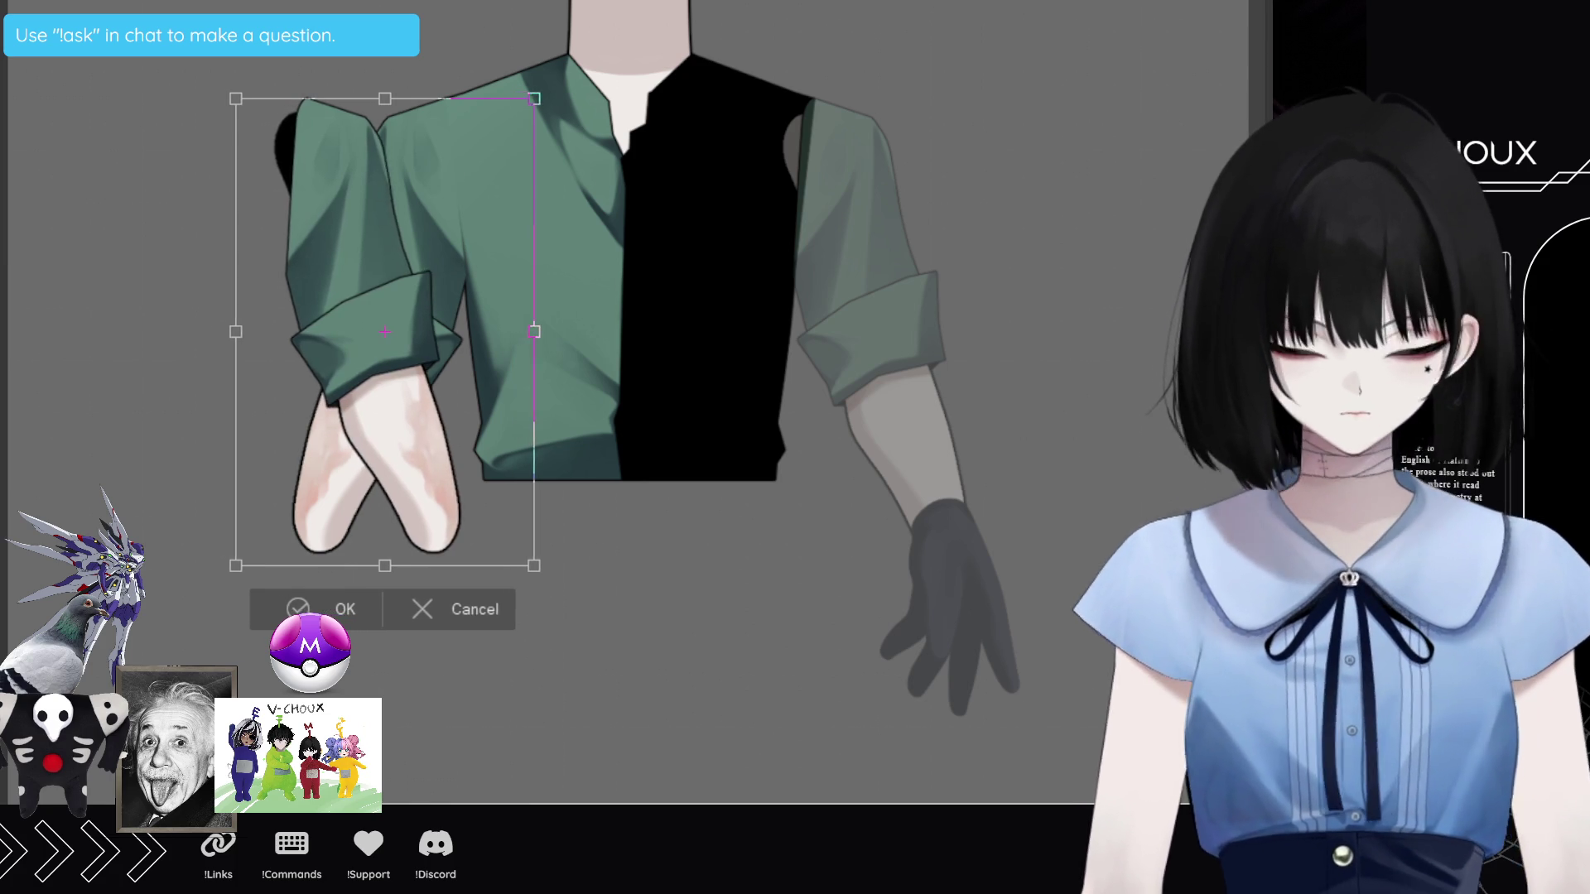
key("Right")
key("Right")
key("Right")
key("Right")
key("Right")
key("Right")
key("Right")
key("Right")
key("Right")
key("Right")
key("Right")
key("Right")
key("Right")
key("Right")
key("Right")
key("Right")
key("Right")
key("Right")
key("Right")
key("Right")
key("Right")
key("Right")
key("Right")
key("Right")
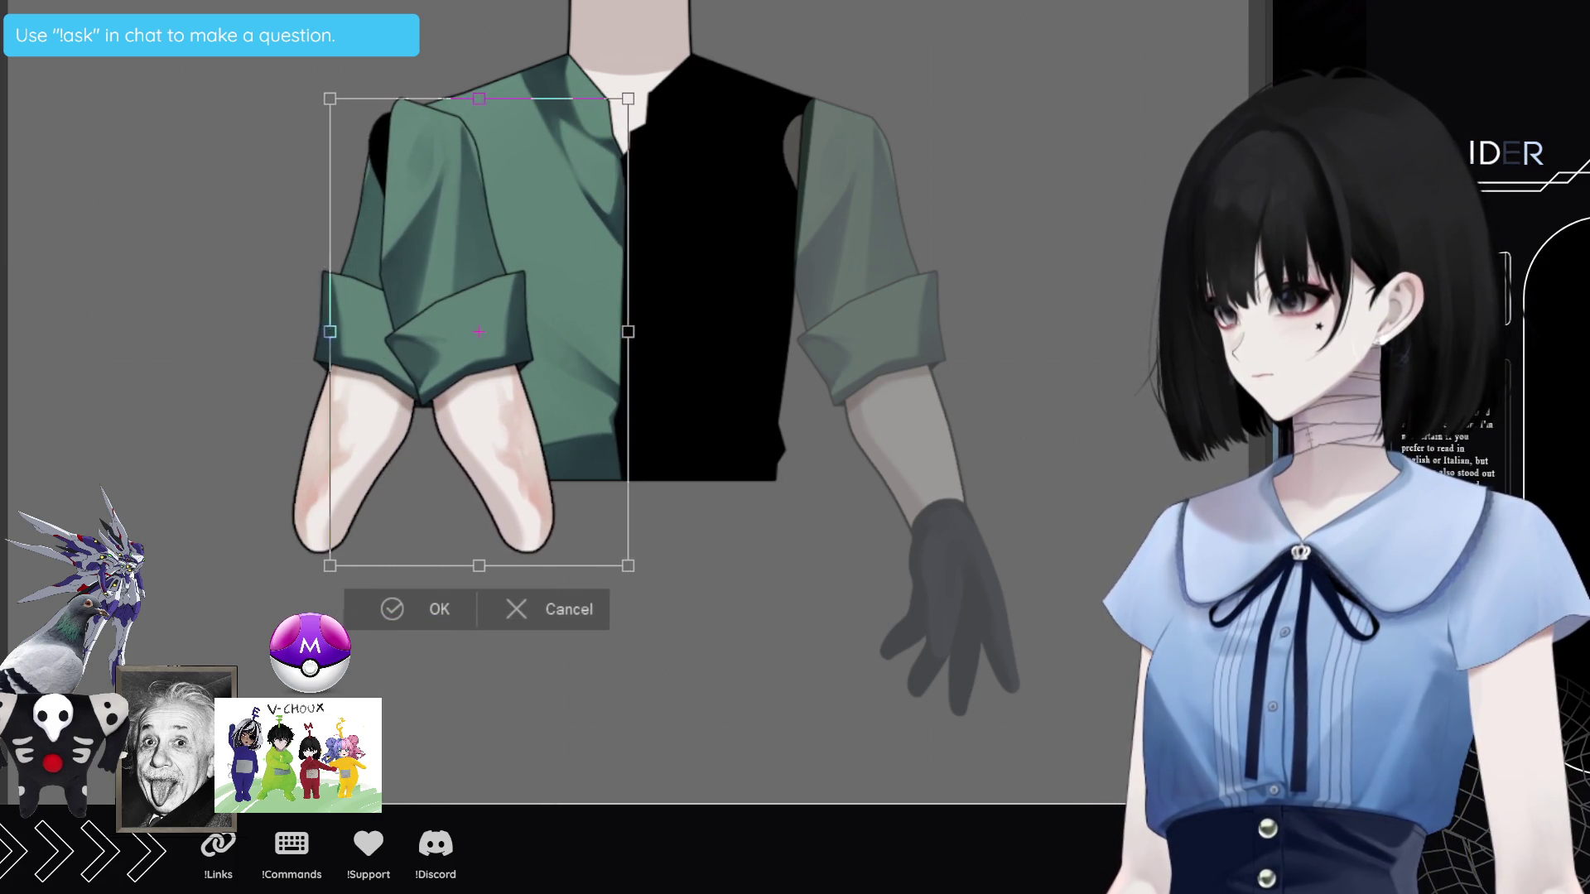
key("Right")
key("Right")
key("Right")
key("Right")
key("Right")
key("Right")
key("Right")
key("Right")
key("Right")
key("Right")
key("Right")
key("Right")
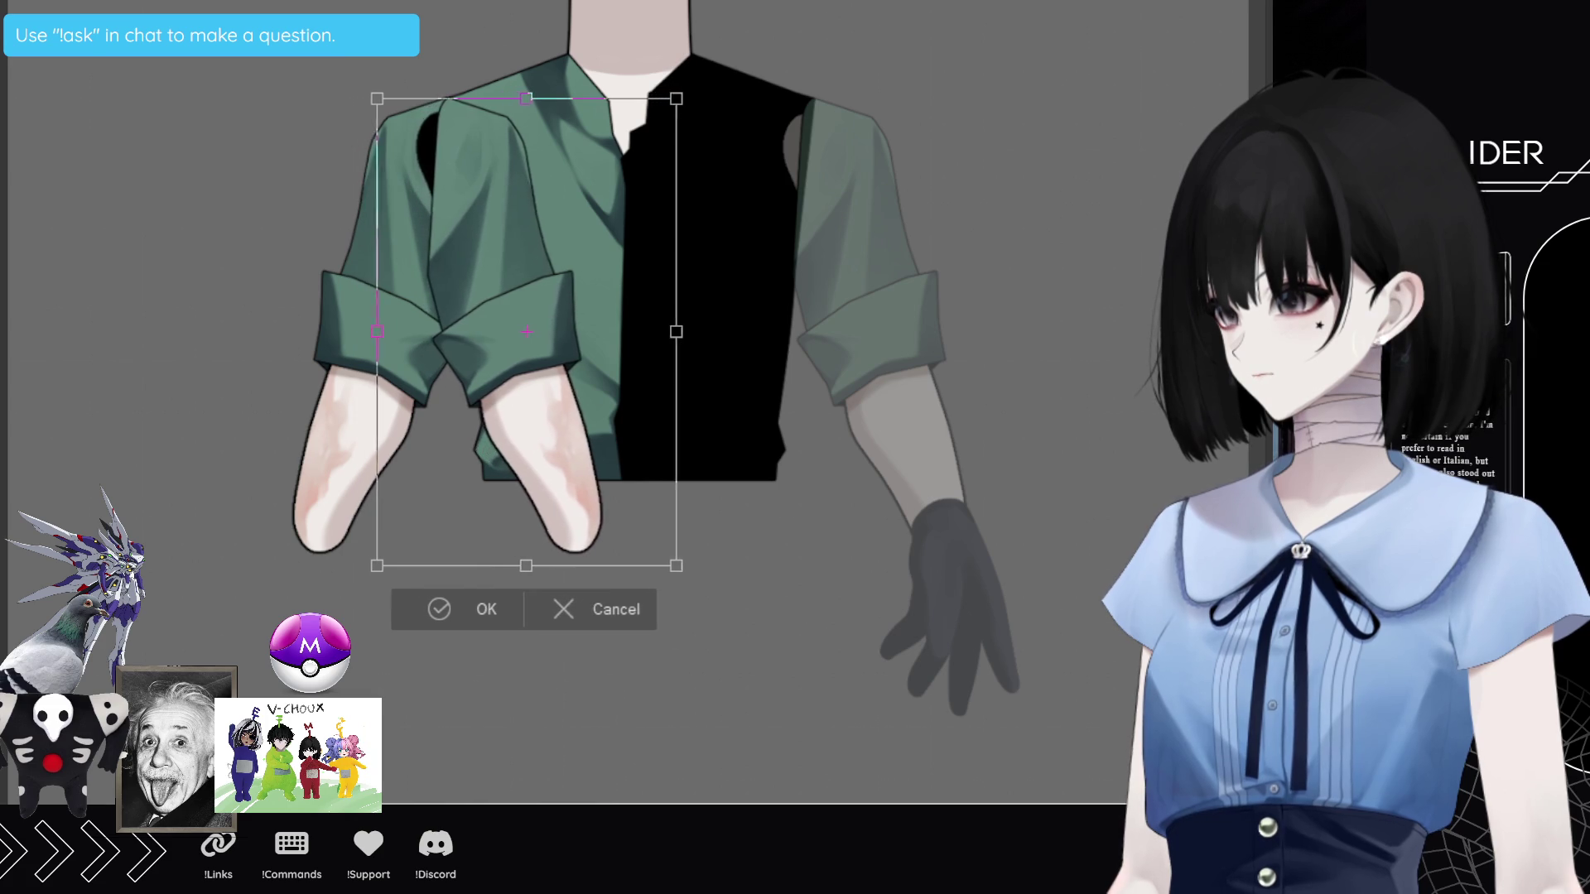
key("Right")
key("Right")
key("Right")
key("Right")
key("Right")
key("Right")
key("Right")
key("Right")
key("Right")
key("Right")
key("Right")
key("Right")
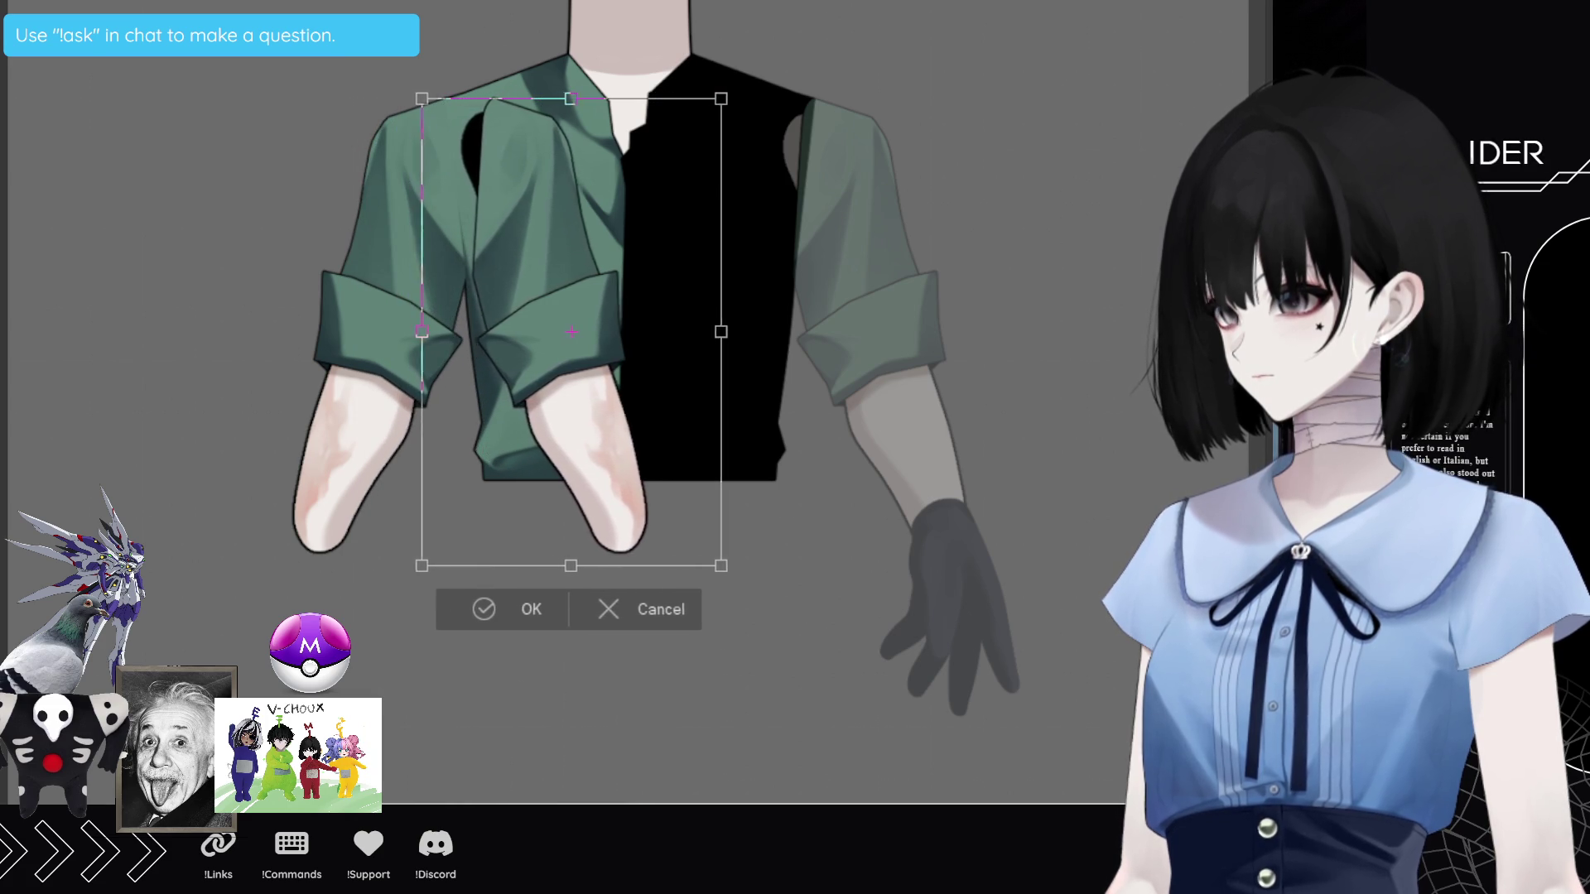
key("Right")
key("Right")
key("Right")
key("Right")
key("Right")
key("Right")
key("Right")
key("Right")
key("Right")
key("Right")
key("Right")
key("Right")
key("Right")
key("Right")
key("Right")
key("Right")
key("Right")
key("Right")
key("Right")
key("Right")
key("Right")
key("Right")
key("Right")
key("Right")
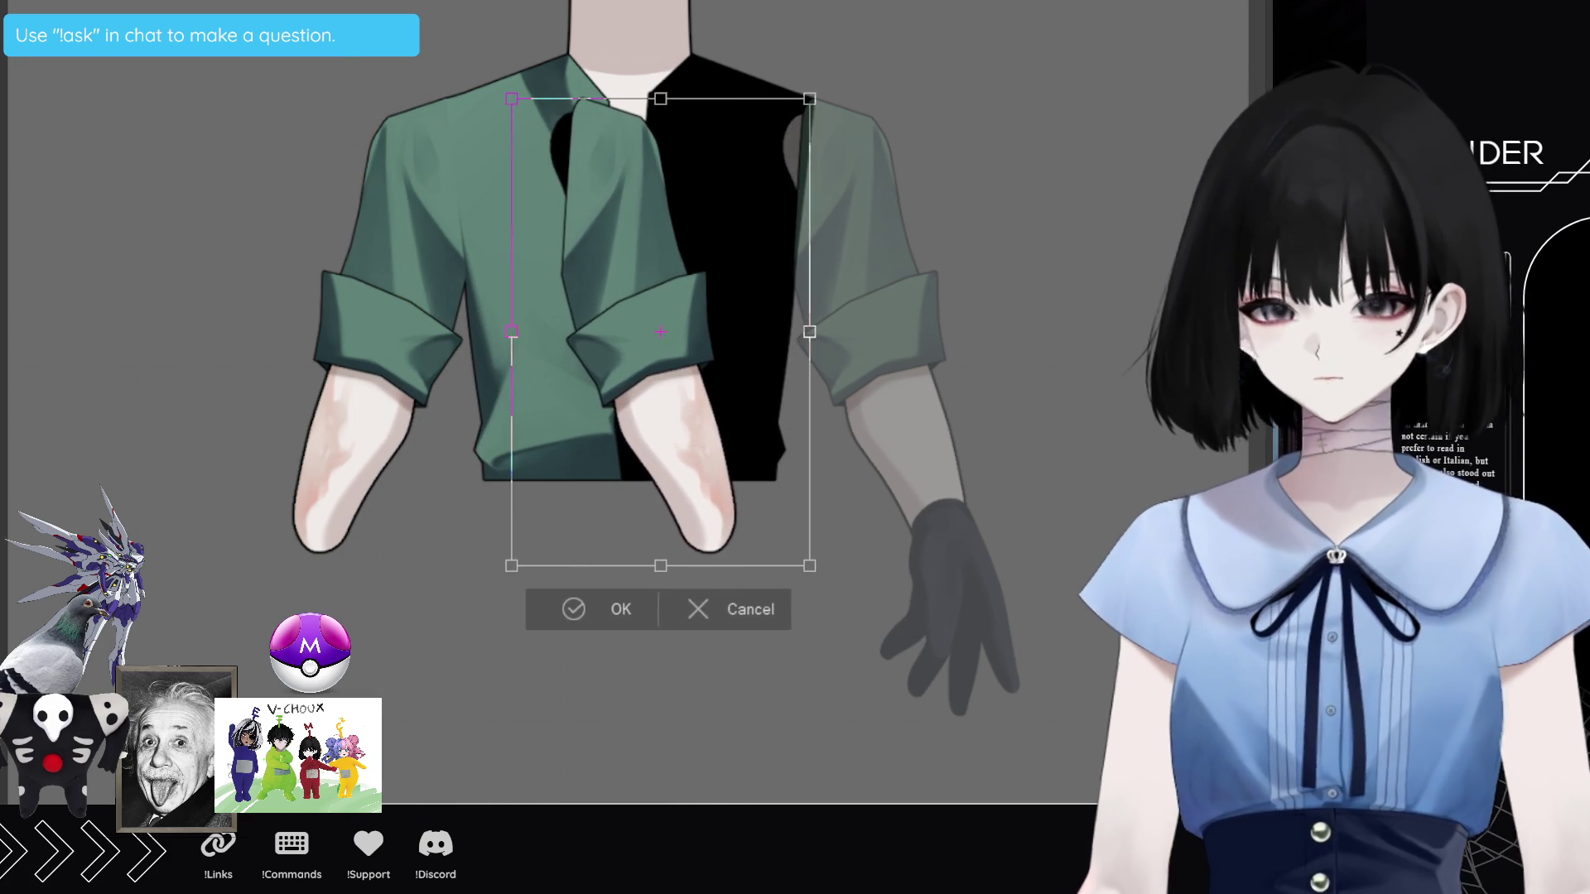
key("Right")
key("Right")
key("Right")
key("Right")
key("Right")
key("Right")
key("Right")
key("Right")
key("Right")
key("Right")
key("Right")
key("Right")
key("Right")
key("Right")
key("Right")
key("Right")
key("Right")
key("Right")
key("Right")
key("Right")
key("Right")
key("Right")
key("Right")
key("Right")
key("Right")
key("Right")
key("Right")
key("Right")
key("Right")
key("Right")
key("Right")
key("Right")
key("Right")
key("Right")
key("Right")
key("Right")
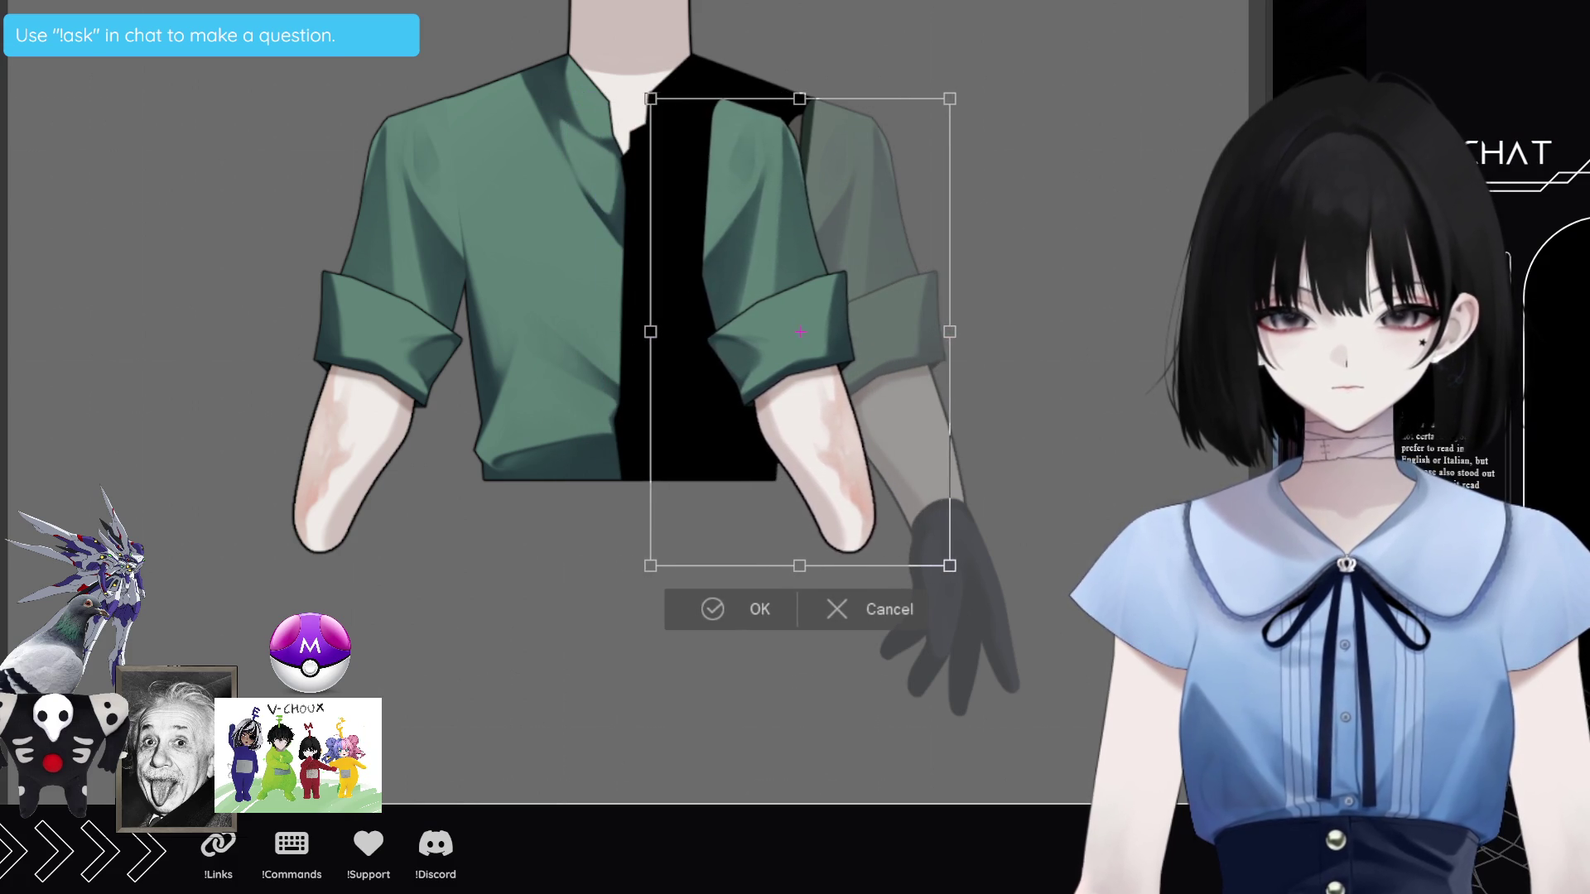
key("Right")
key("Right")
key("Right")
key("Right")
key("Right")
key("Right")
key("Right")
key("Right")
key("Right")
key("Right")
key("Right")
key("Right")
key("Right")
key("Right")
key("Right")
key("Right")
key("Right")
key("Right")
key("Right")
key("Right")
key("Right")
key("Right")
key("Right")
key("Right")
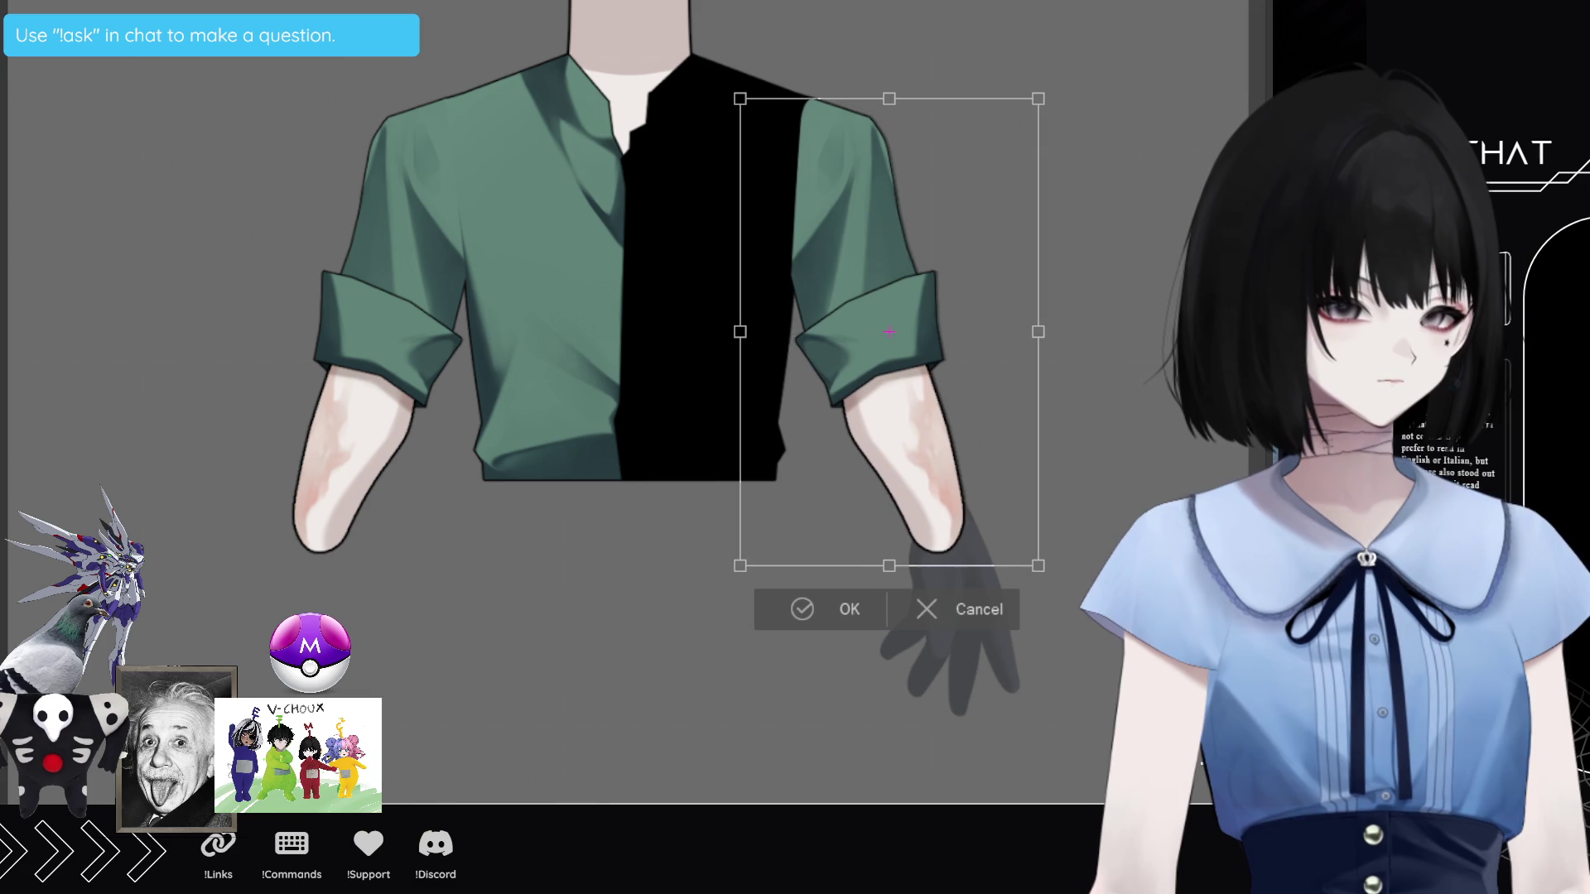
key("Right")
key("Right")
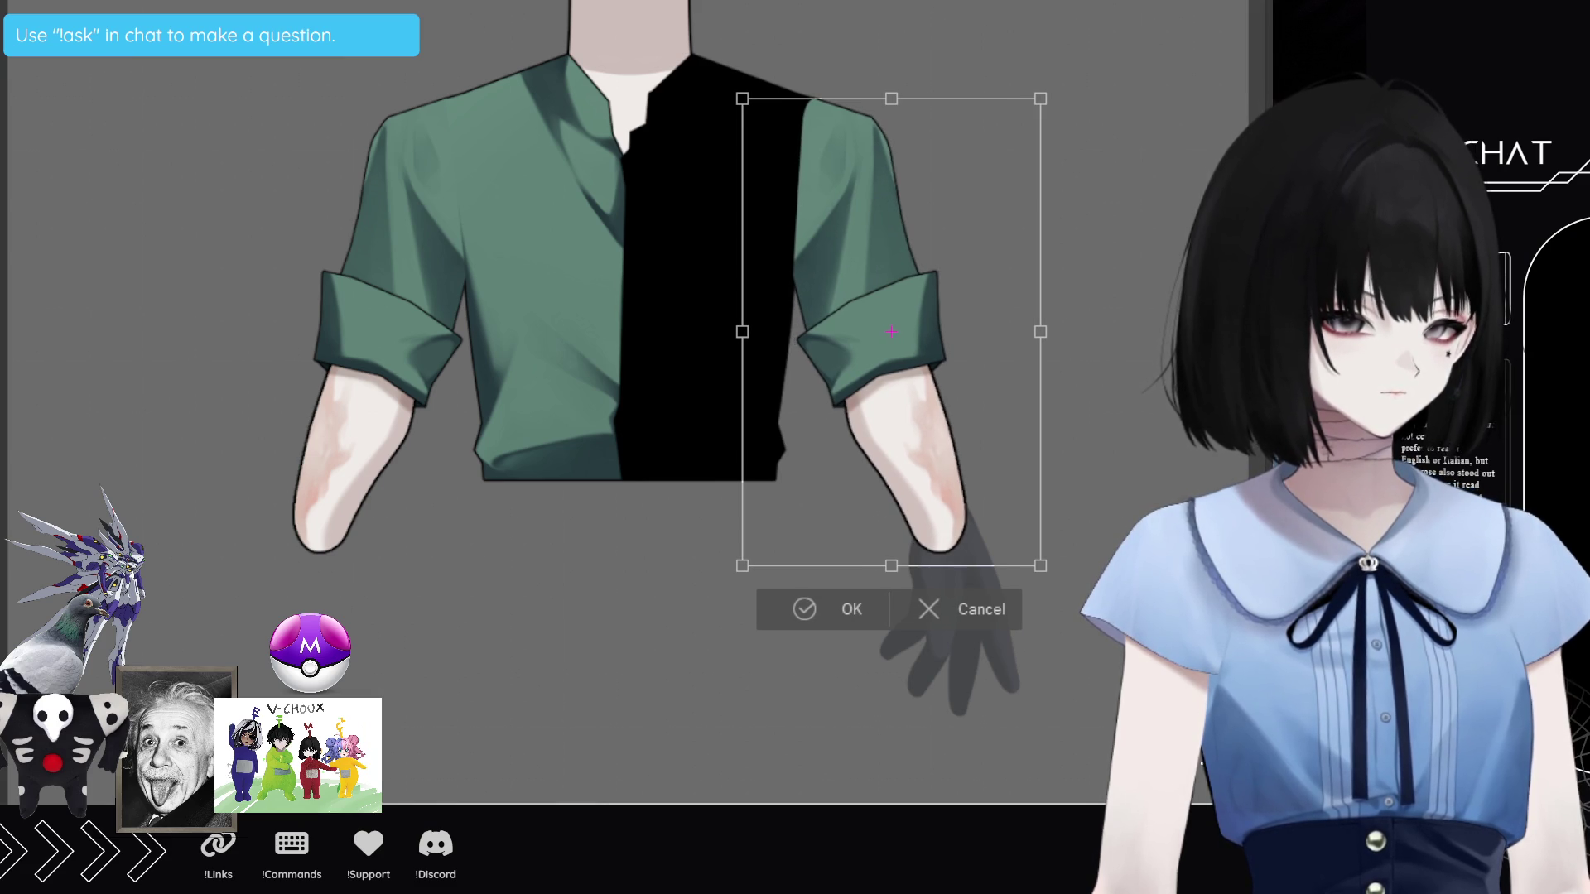
key("Return")
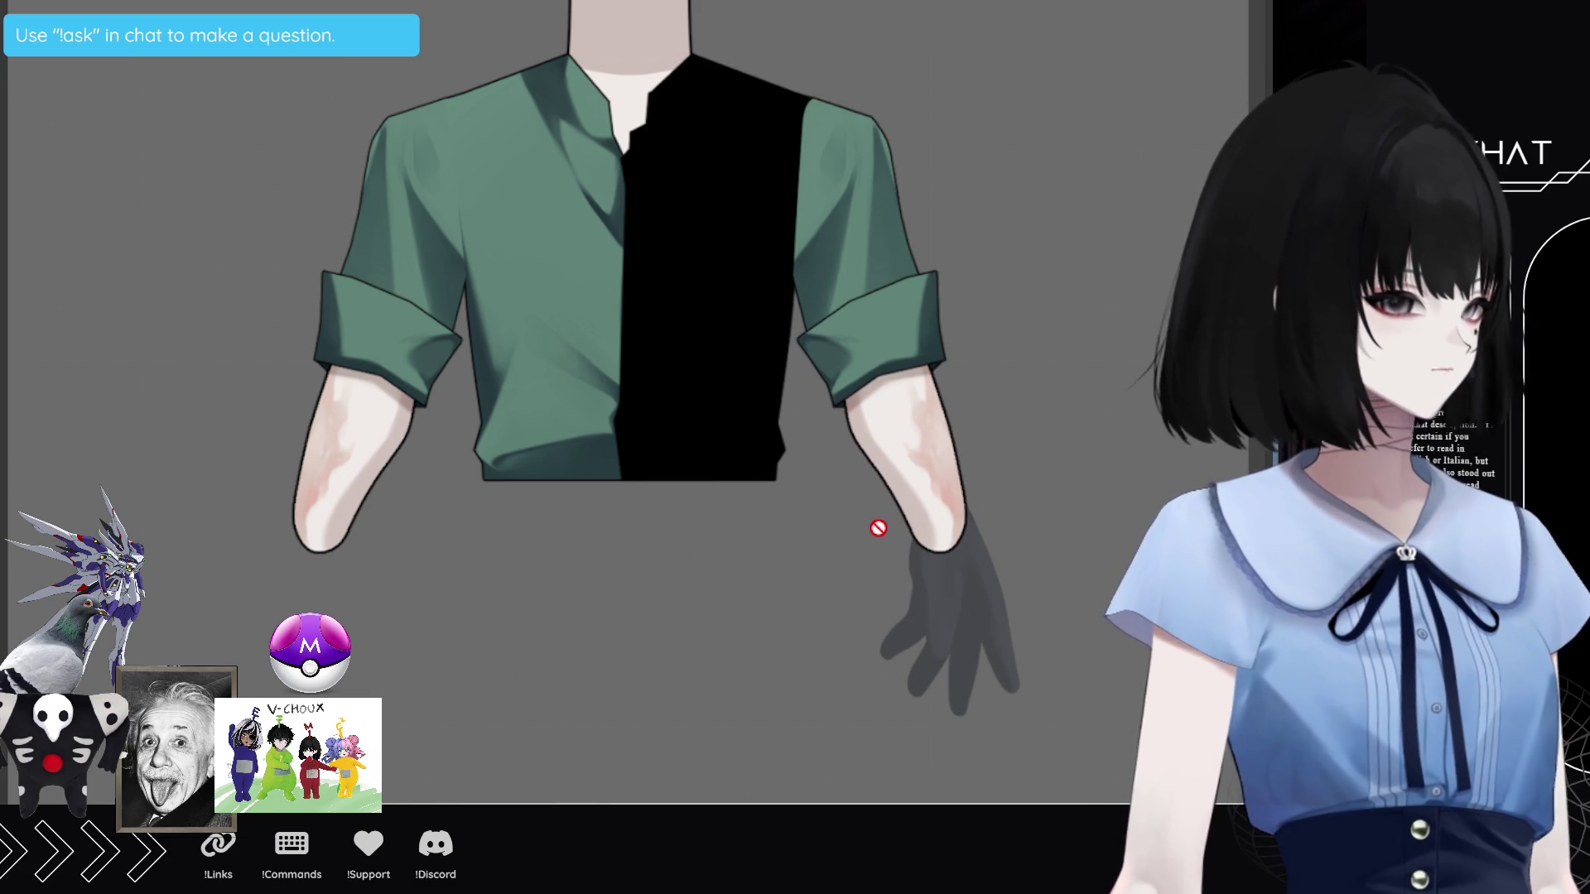
Step: Hide the grey gloved hand and the black fill over the shirt front
key("Delete")
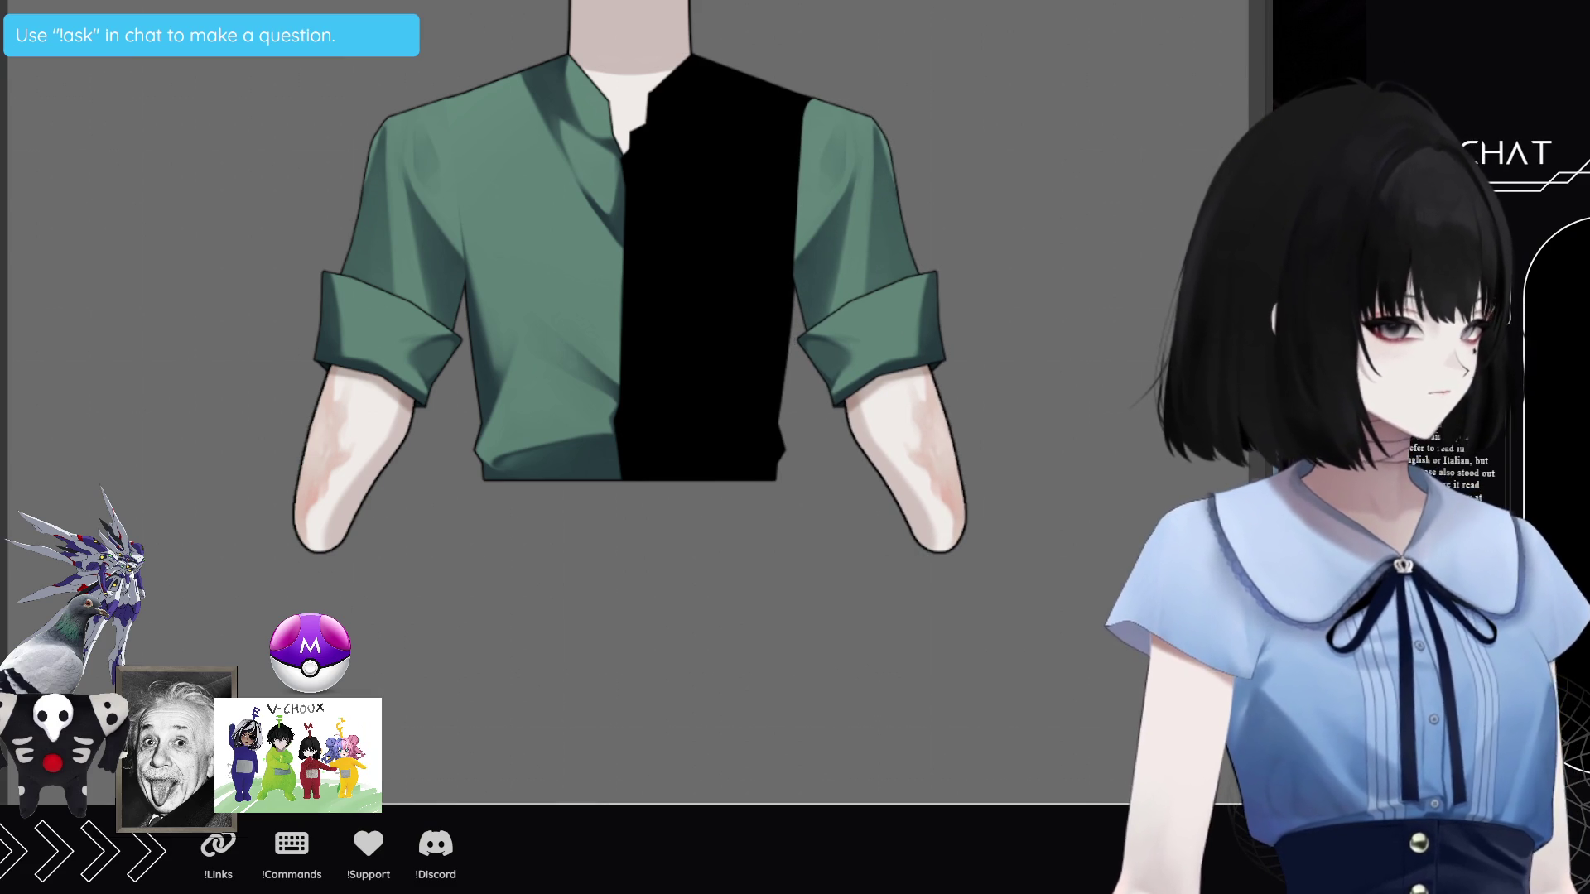
key("Delete")
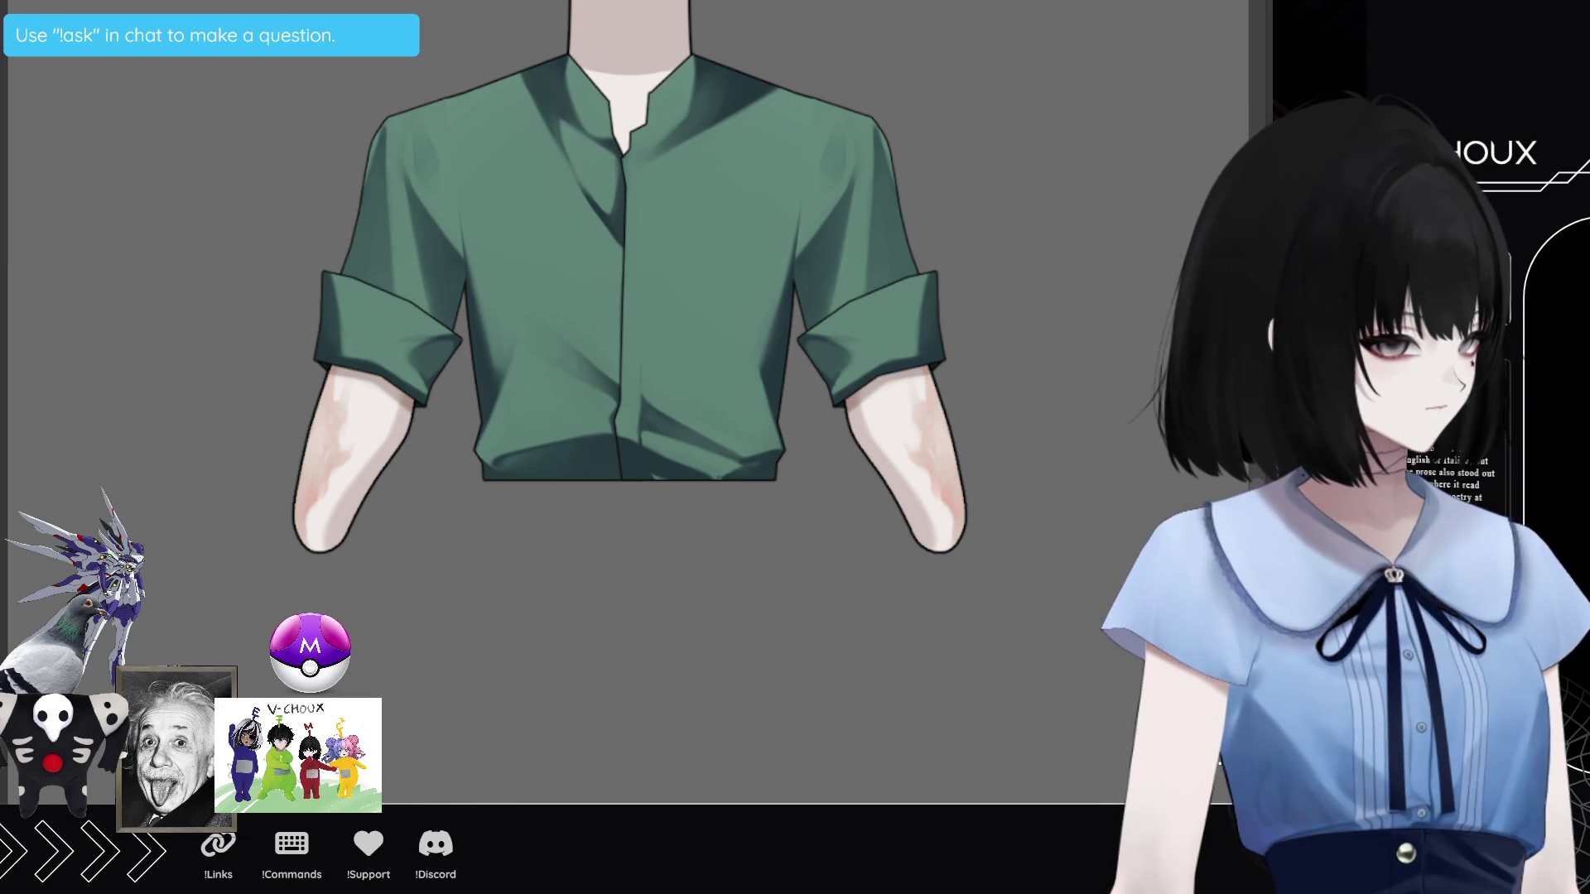
Step: Sketch hem shadows on the shadow layer, delete its left-half and below-shirt parts, then hide it
key("ctrl+z")
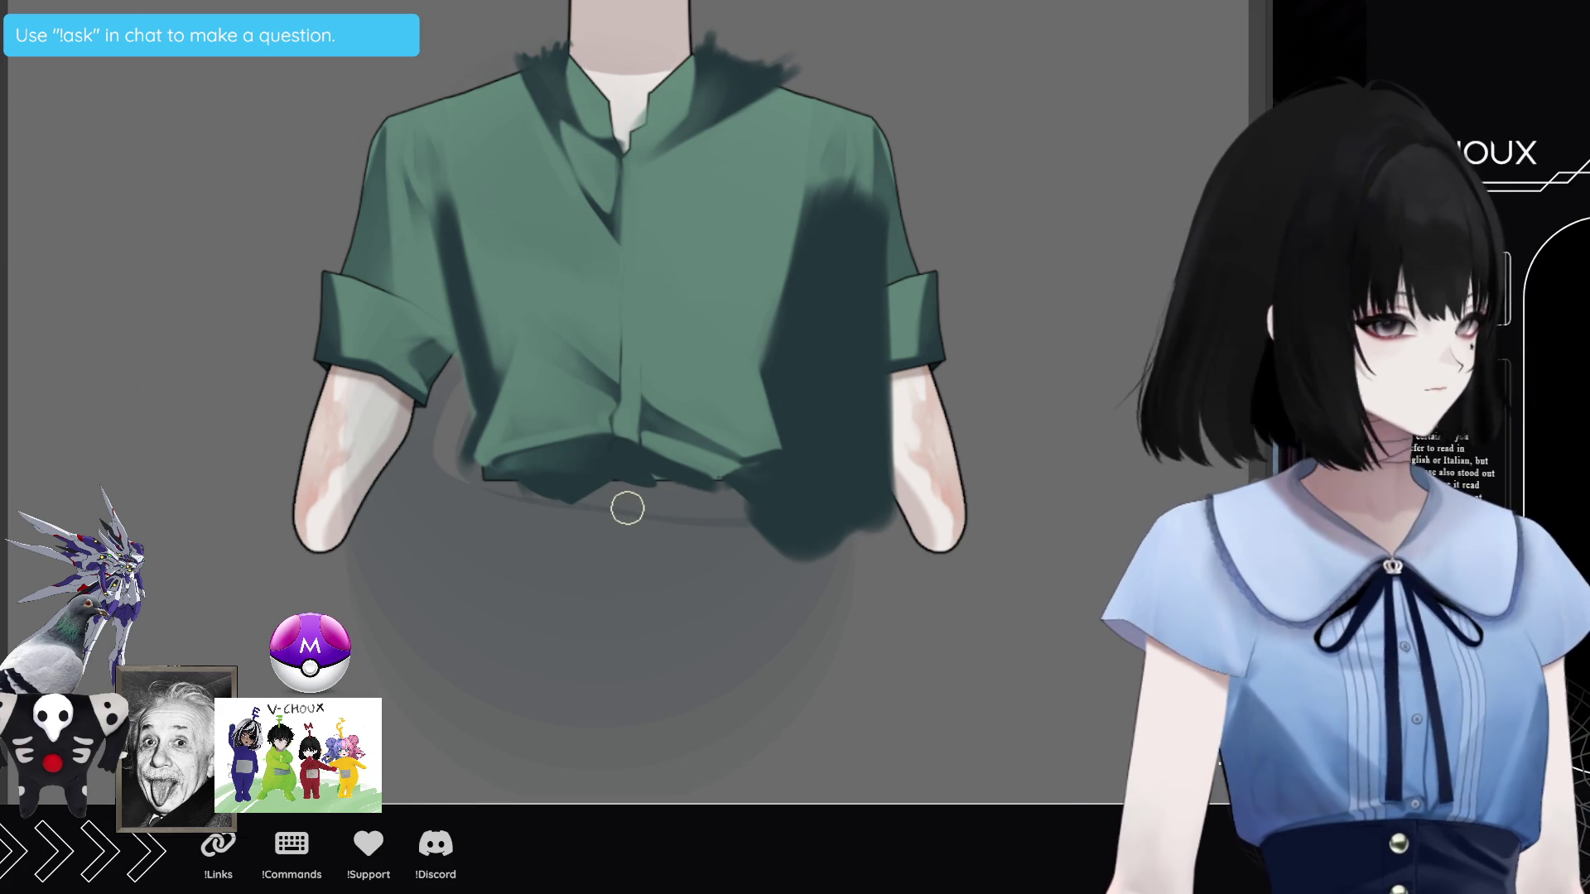
mouse_move(624, 486)
left_mouse_down()
mouse_move(663, 522)
mouse_move(679, 494)
mouse_move(589, 497)
mouse_move(646, 539)
mouse_move(736, 531)
left_mouse_up()
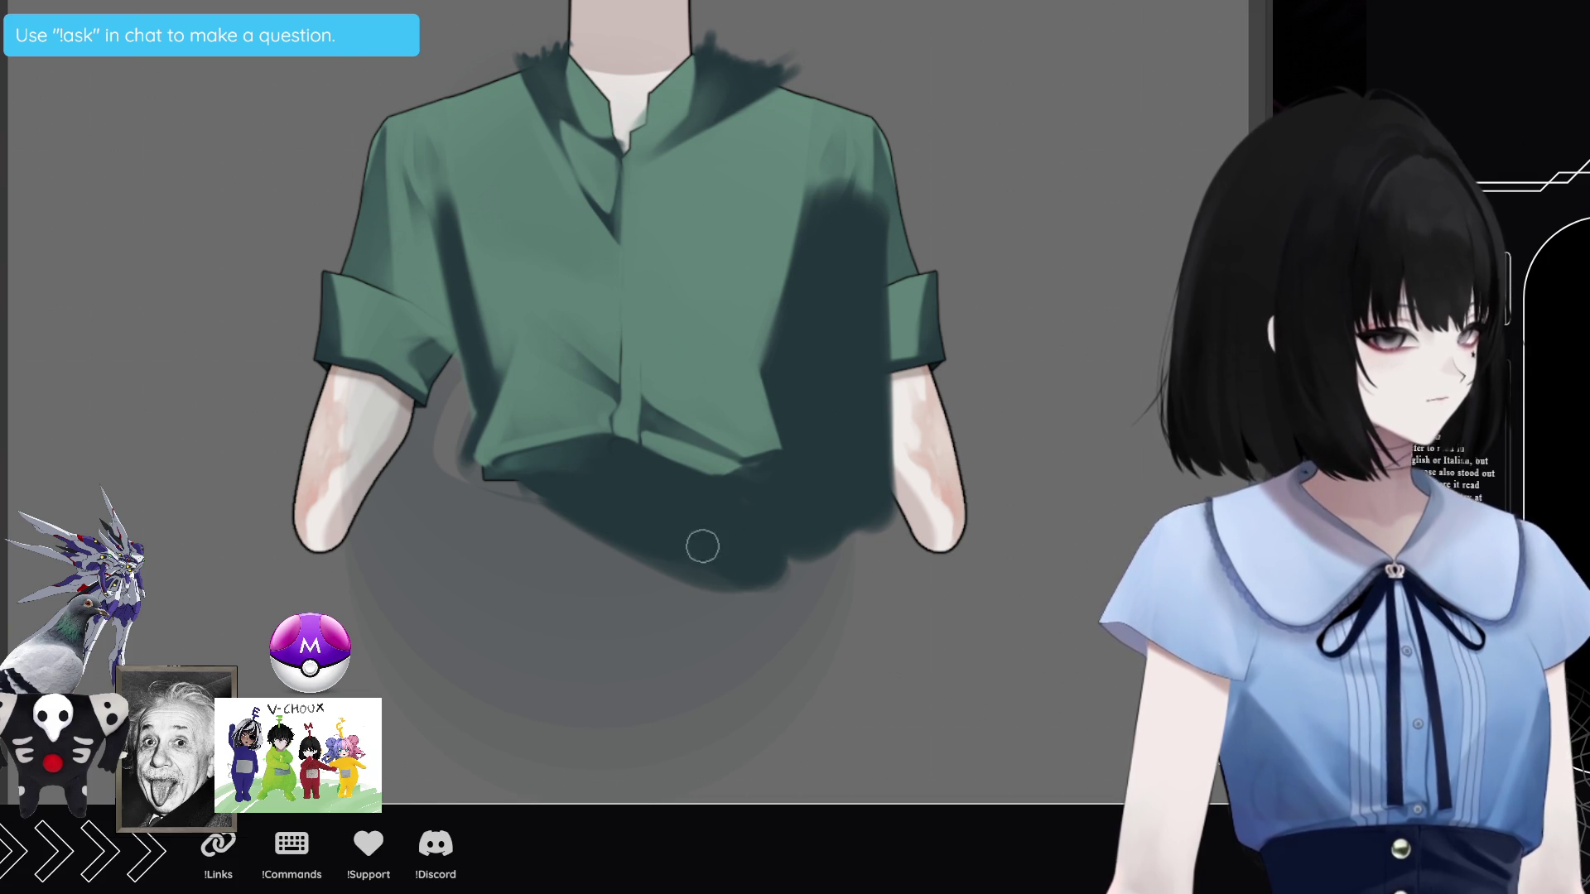
key("ctrl+t")
key("Return")
key("Delete")
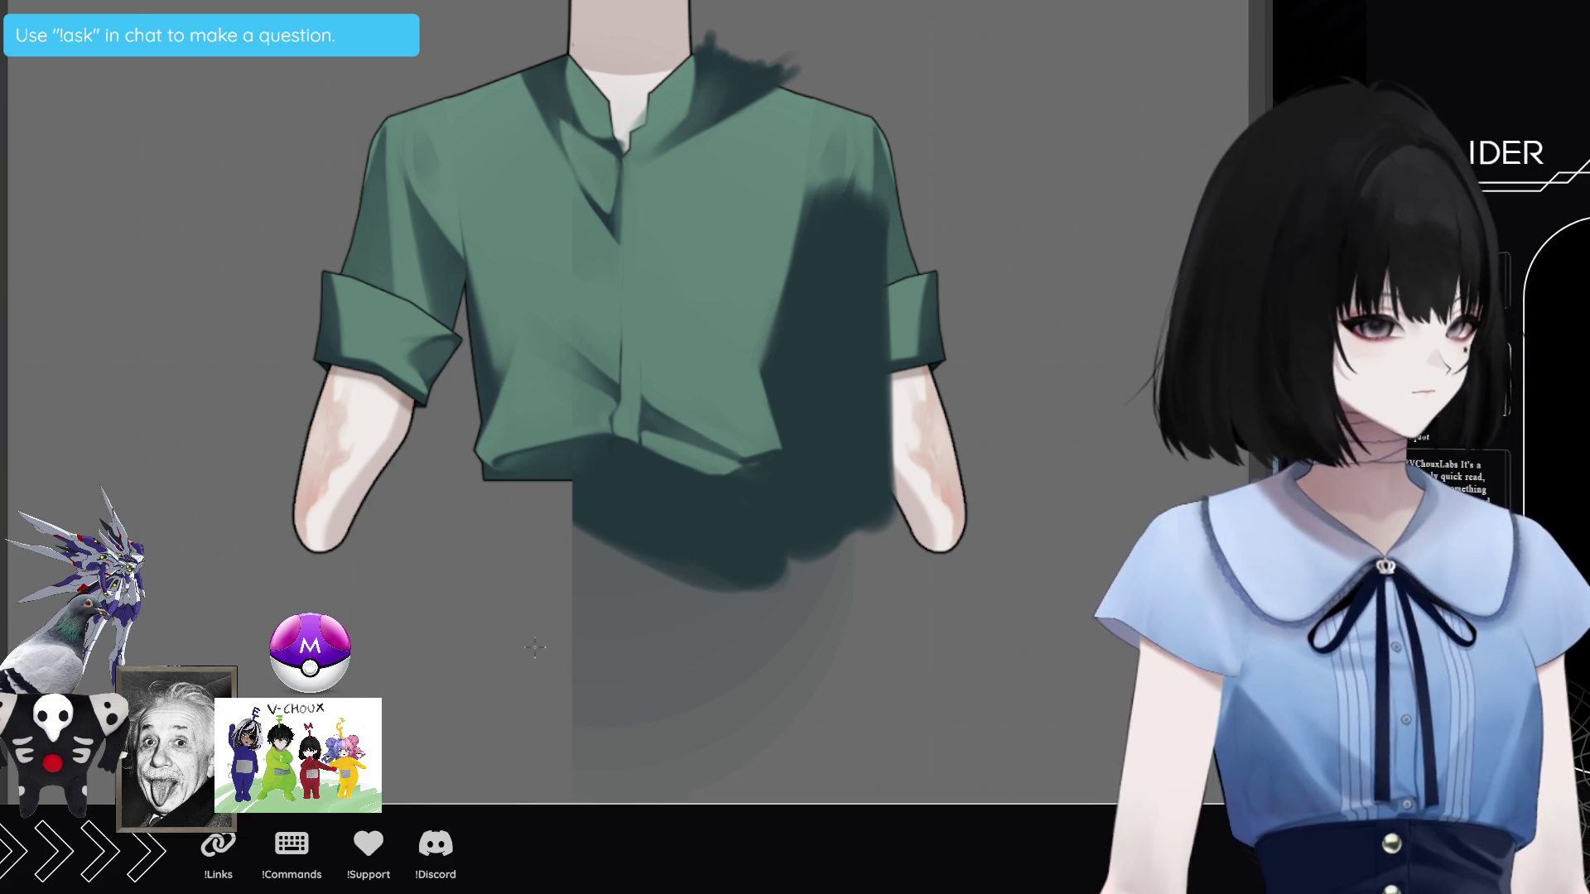
key("Delete")
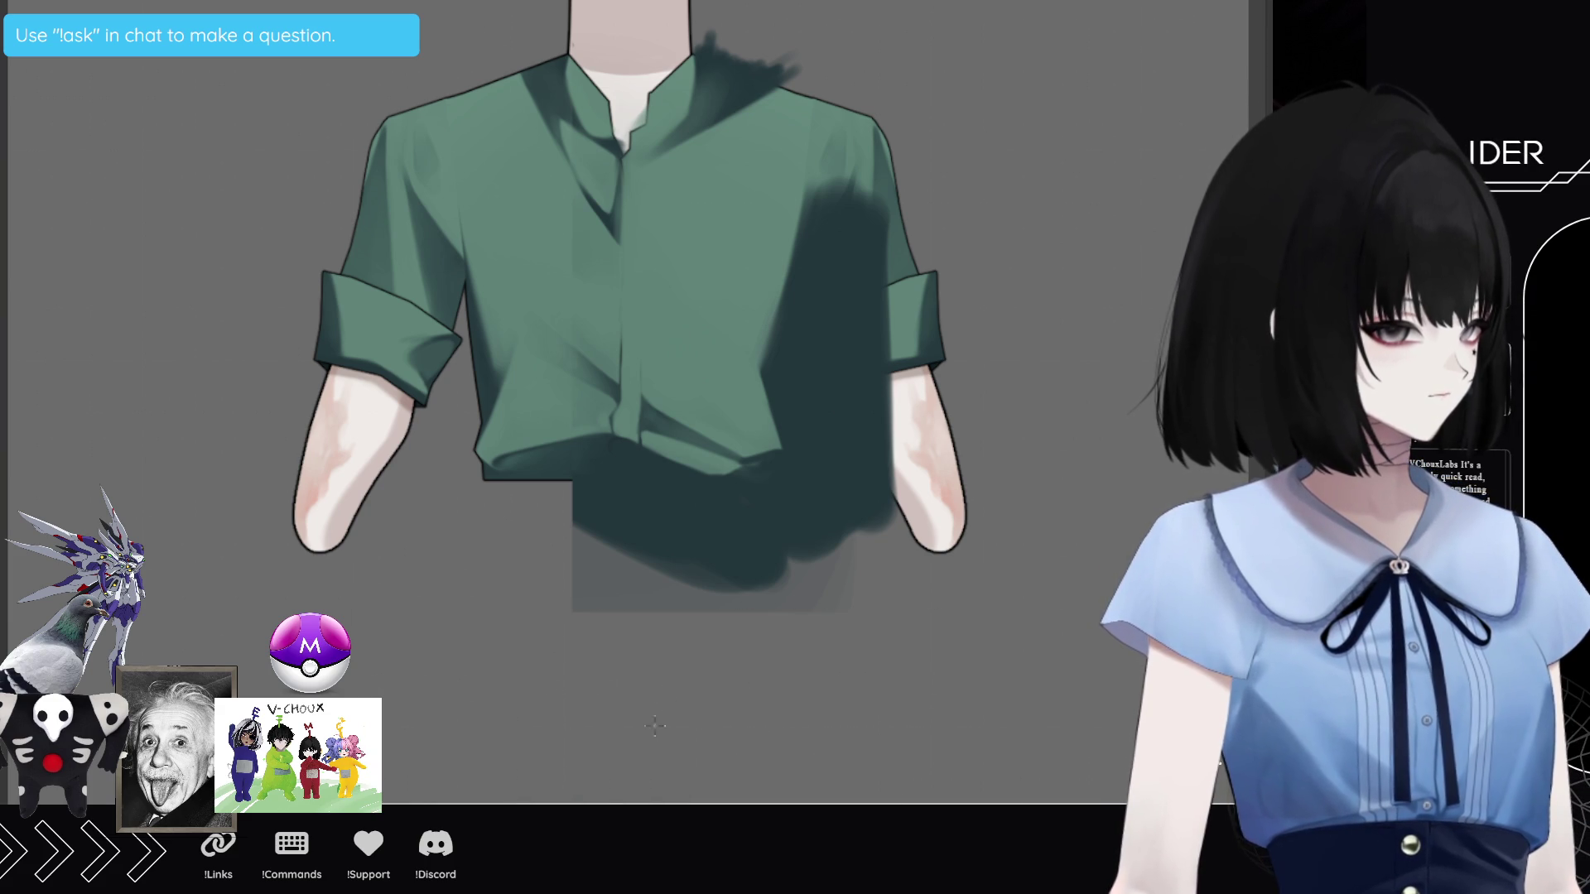
key("ctrl+z")
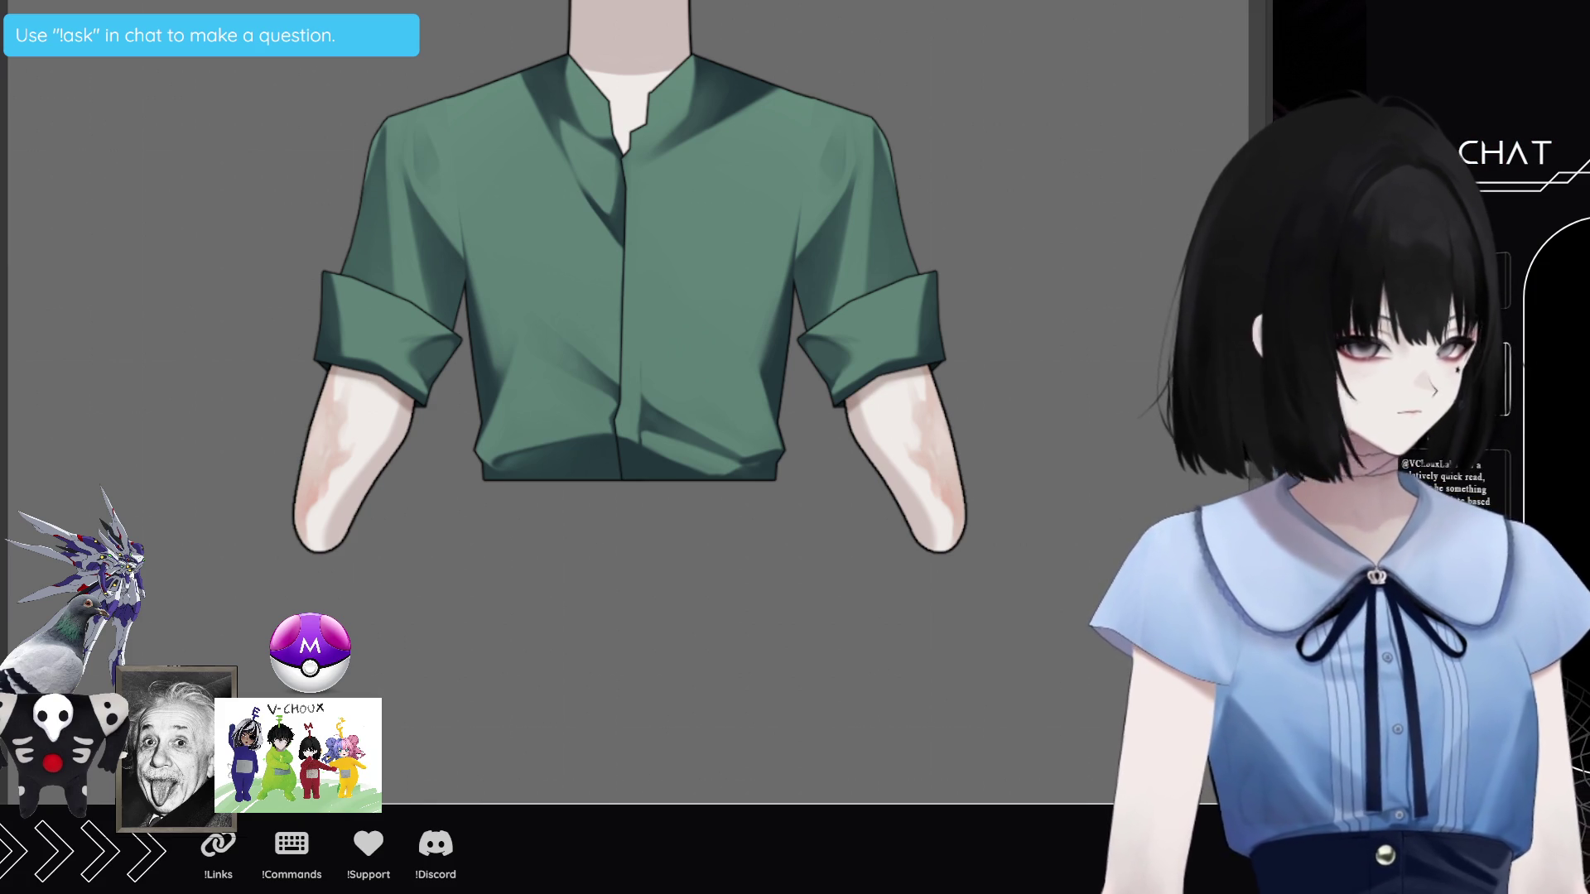
Step: Paint a black collar strap across the left shoulder
left_click_drag(529, 71, 616, 170)
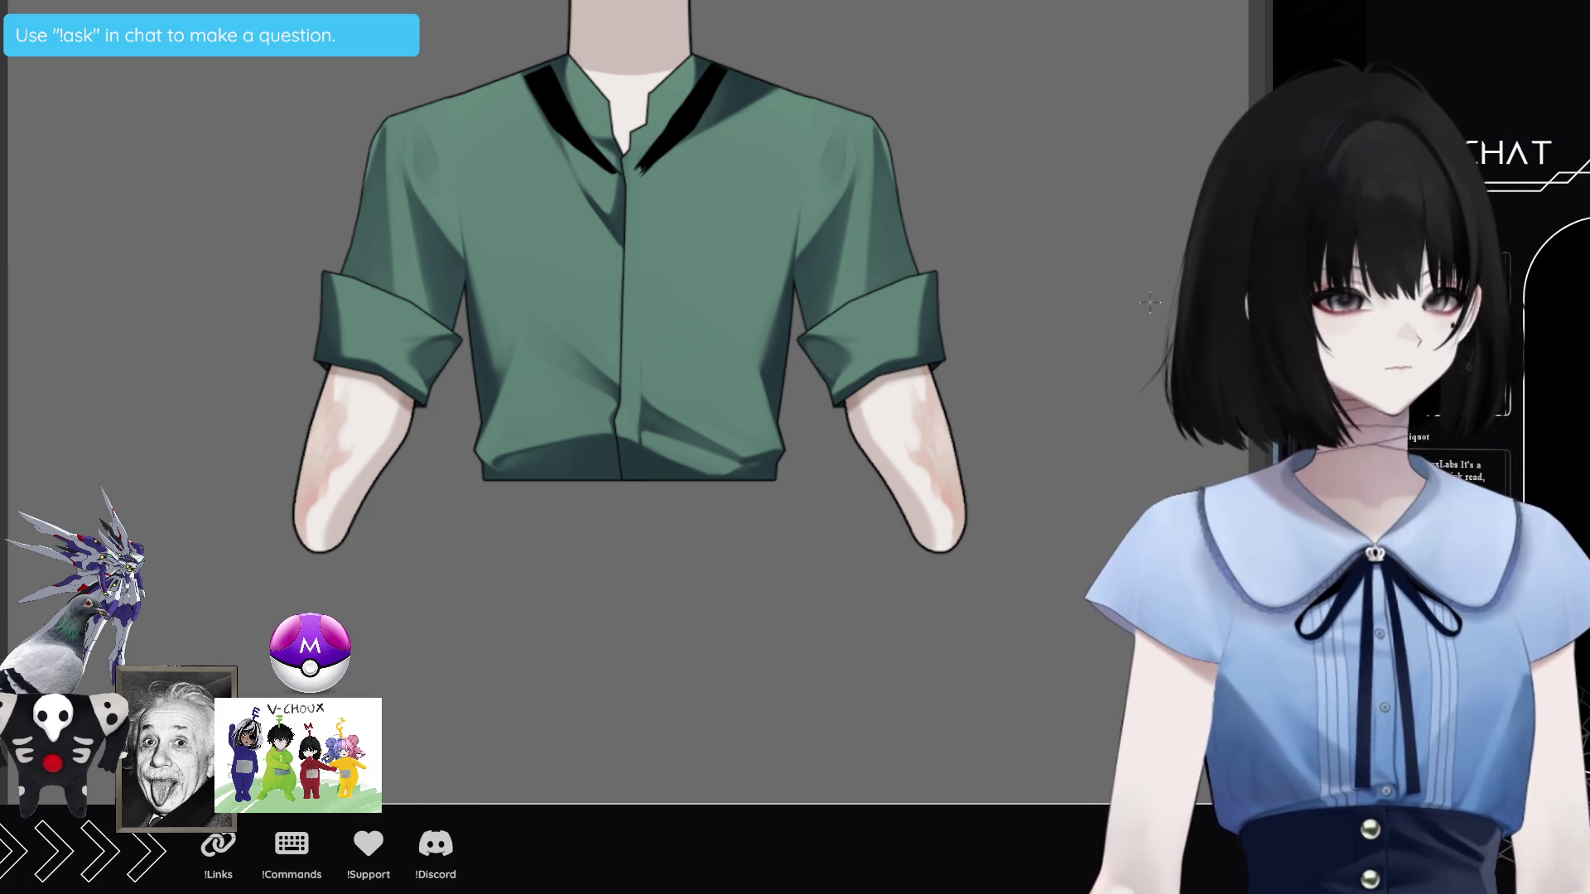
scroll(612, 62, "up", 2)
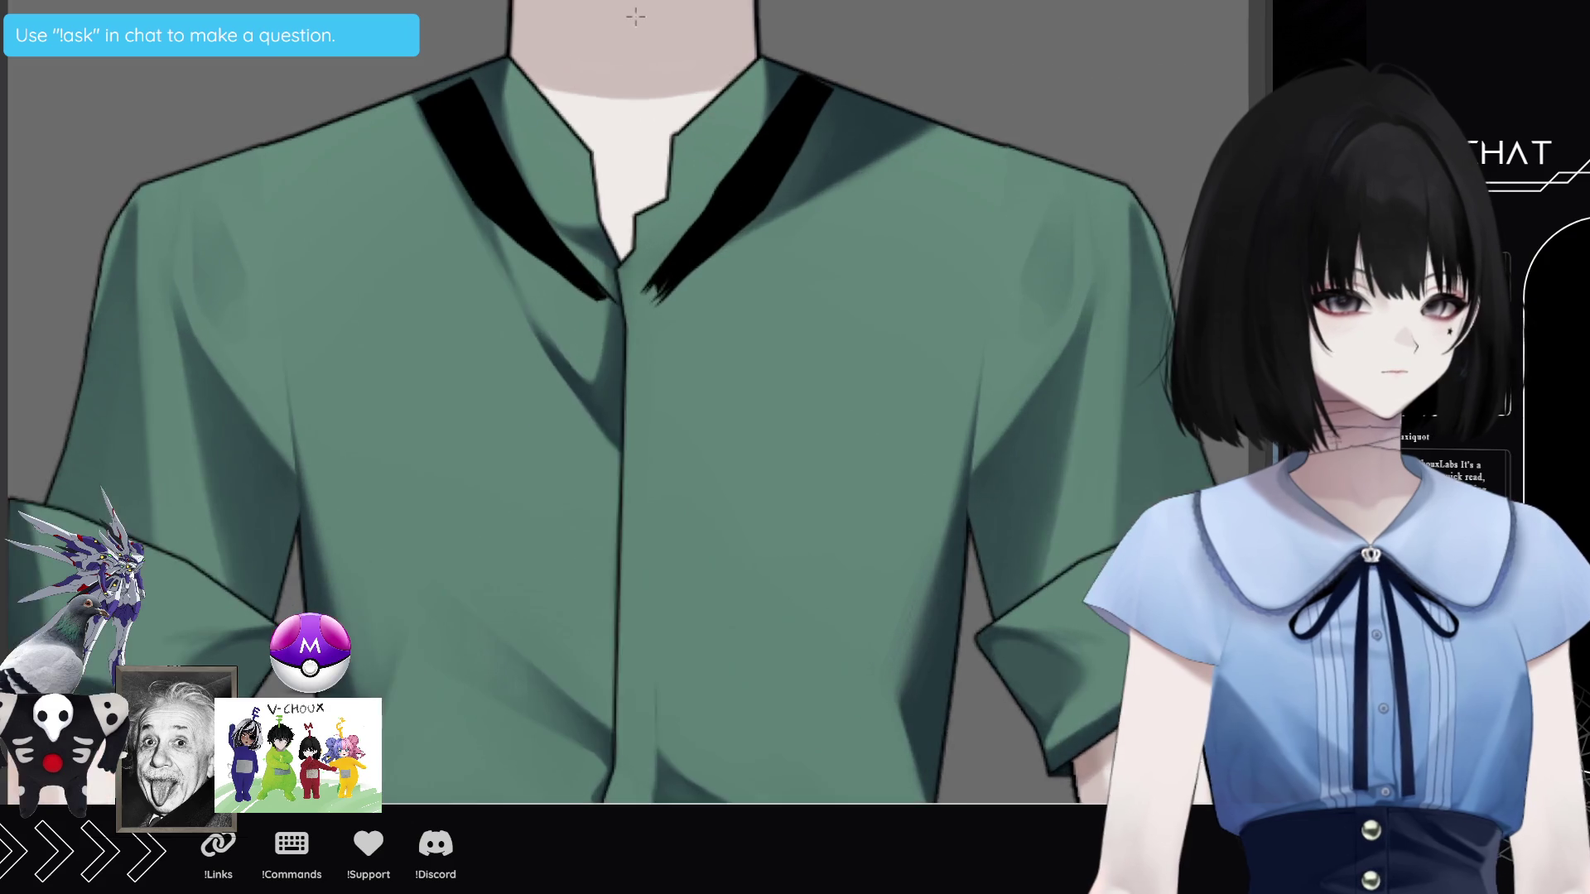
scroll(584, 112, "up", 2)
scroll(535, 189, "up", 1)
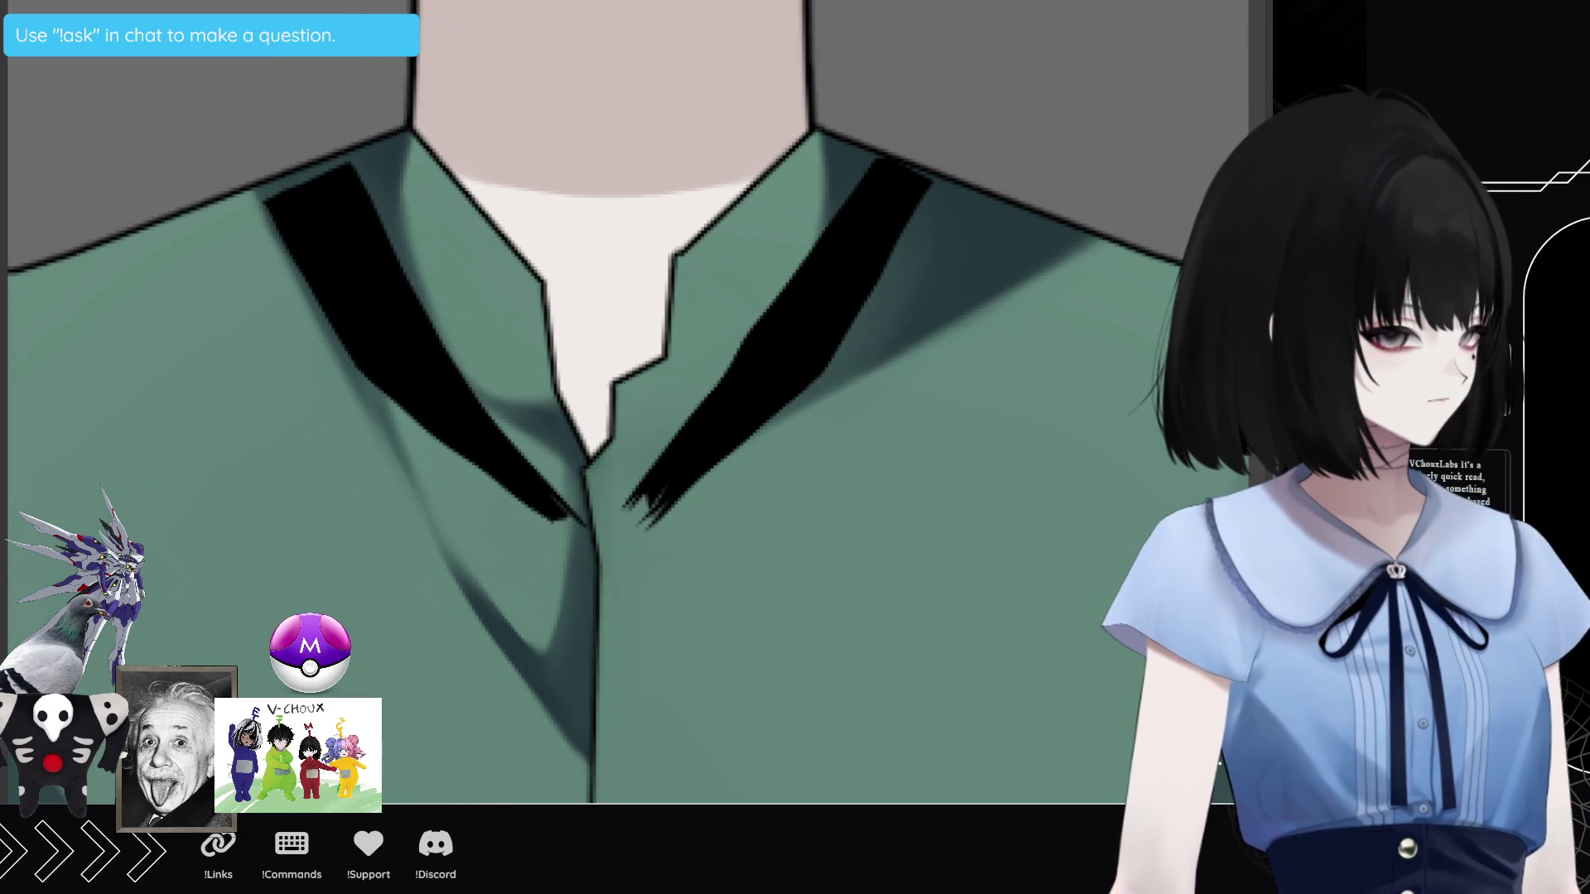
Step: Compare the black collar straps on and off, leaving them hidden
key("ctrl+z")
key("ctrl+z")
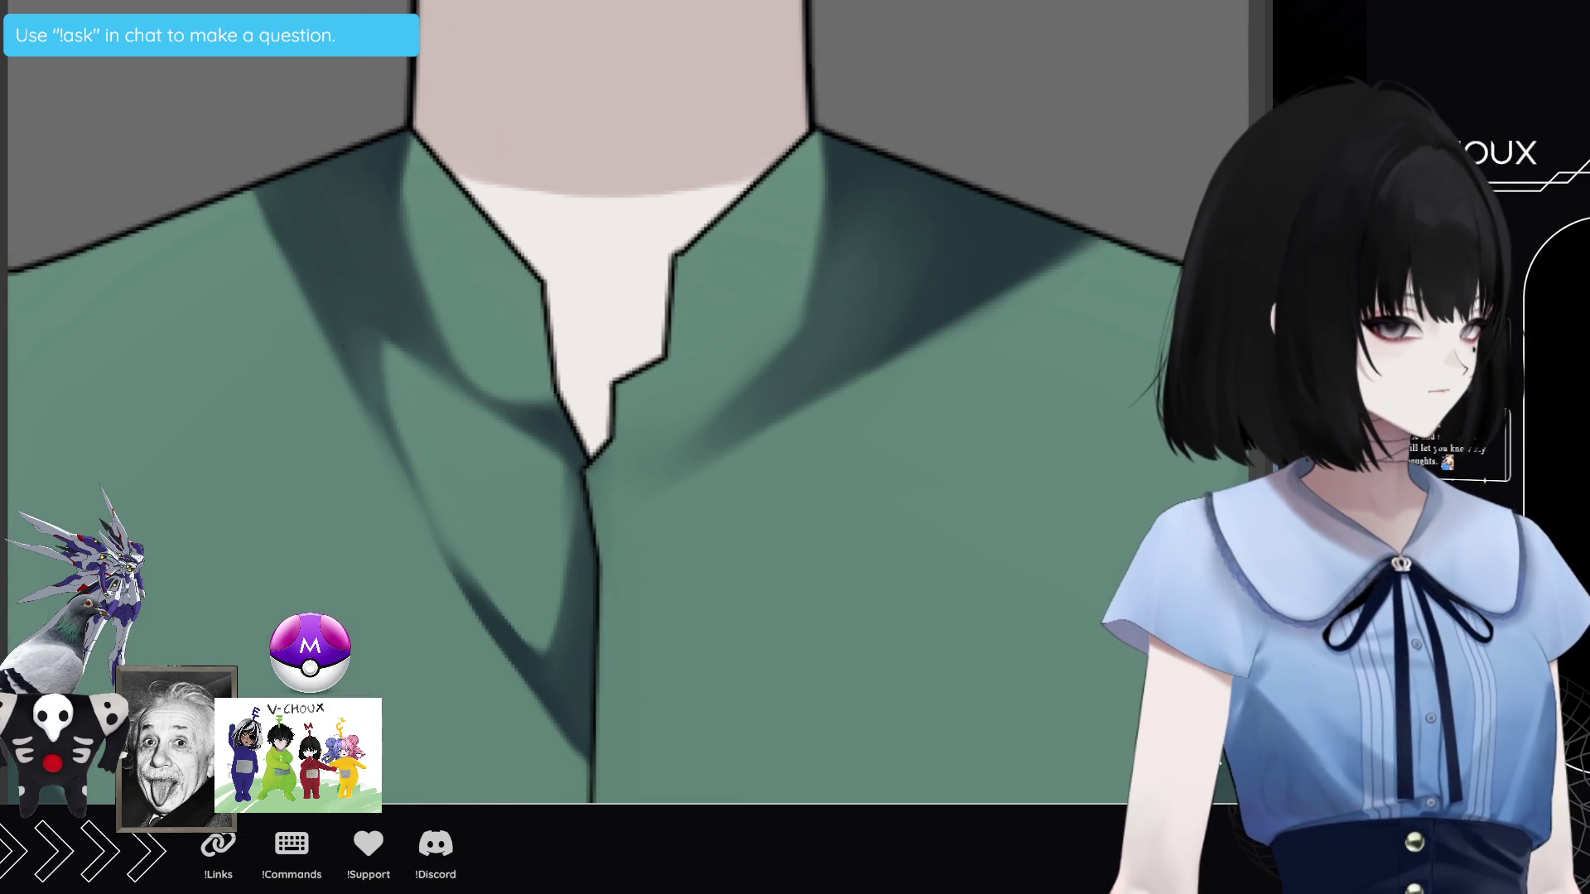
key("ctrl+y")
key("ctrl+y")
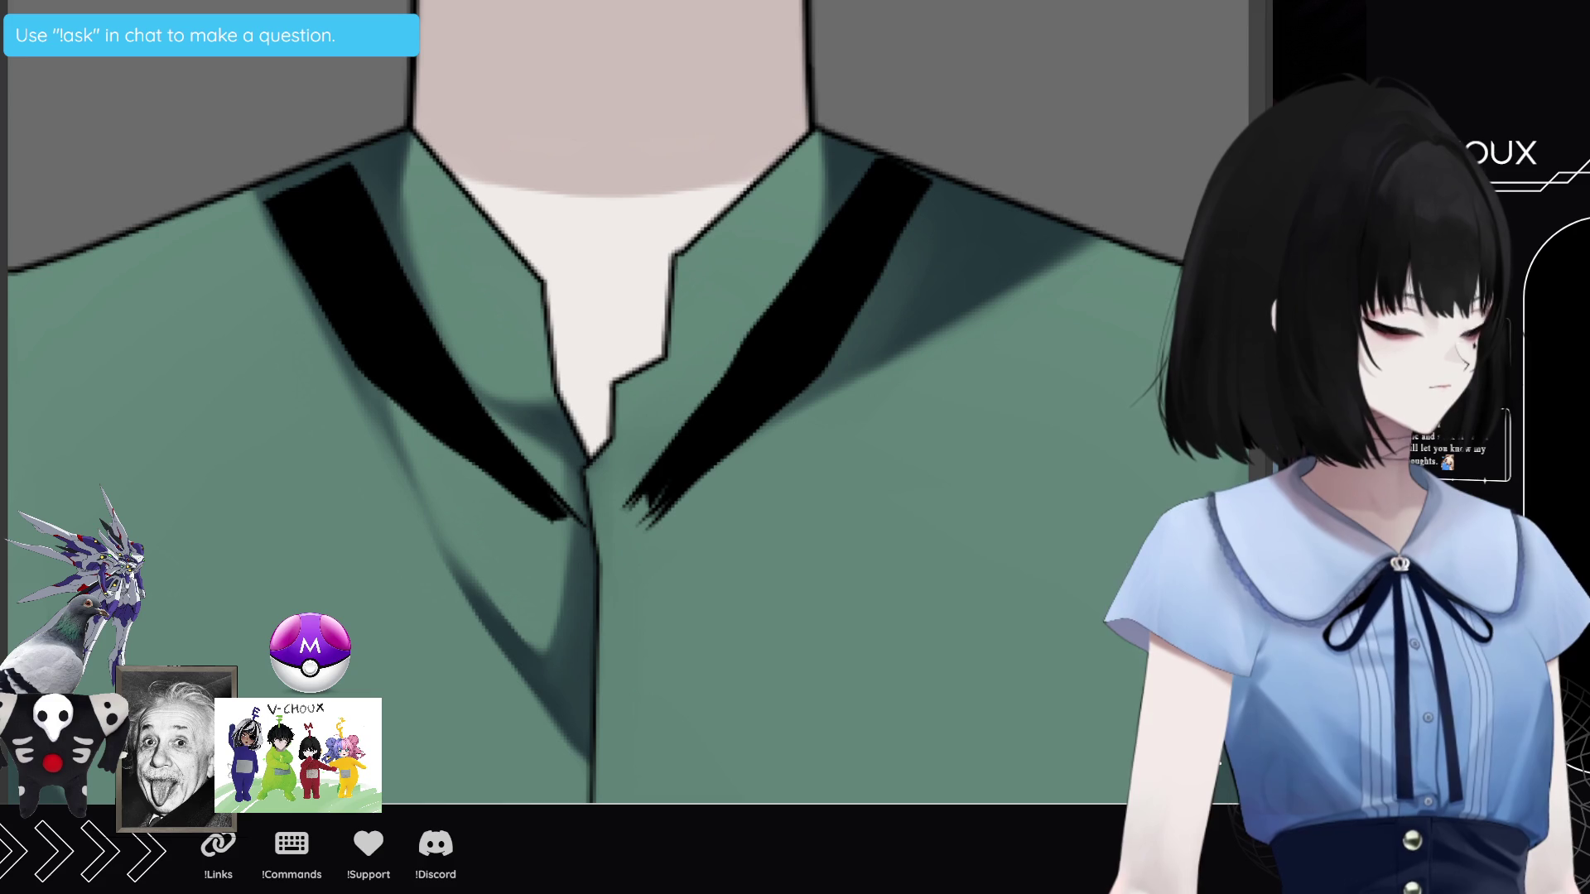
key("ctrl+z")
key("ctrl+z")
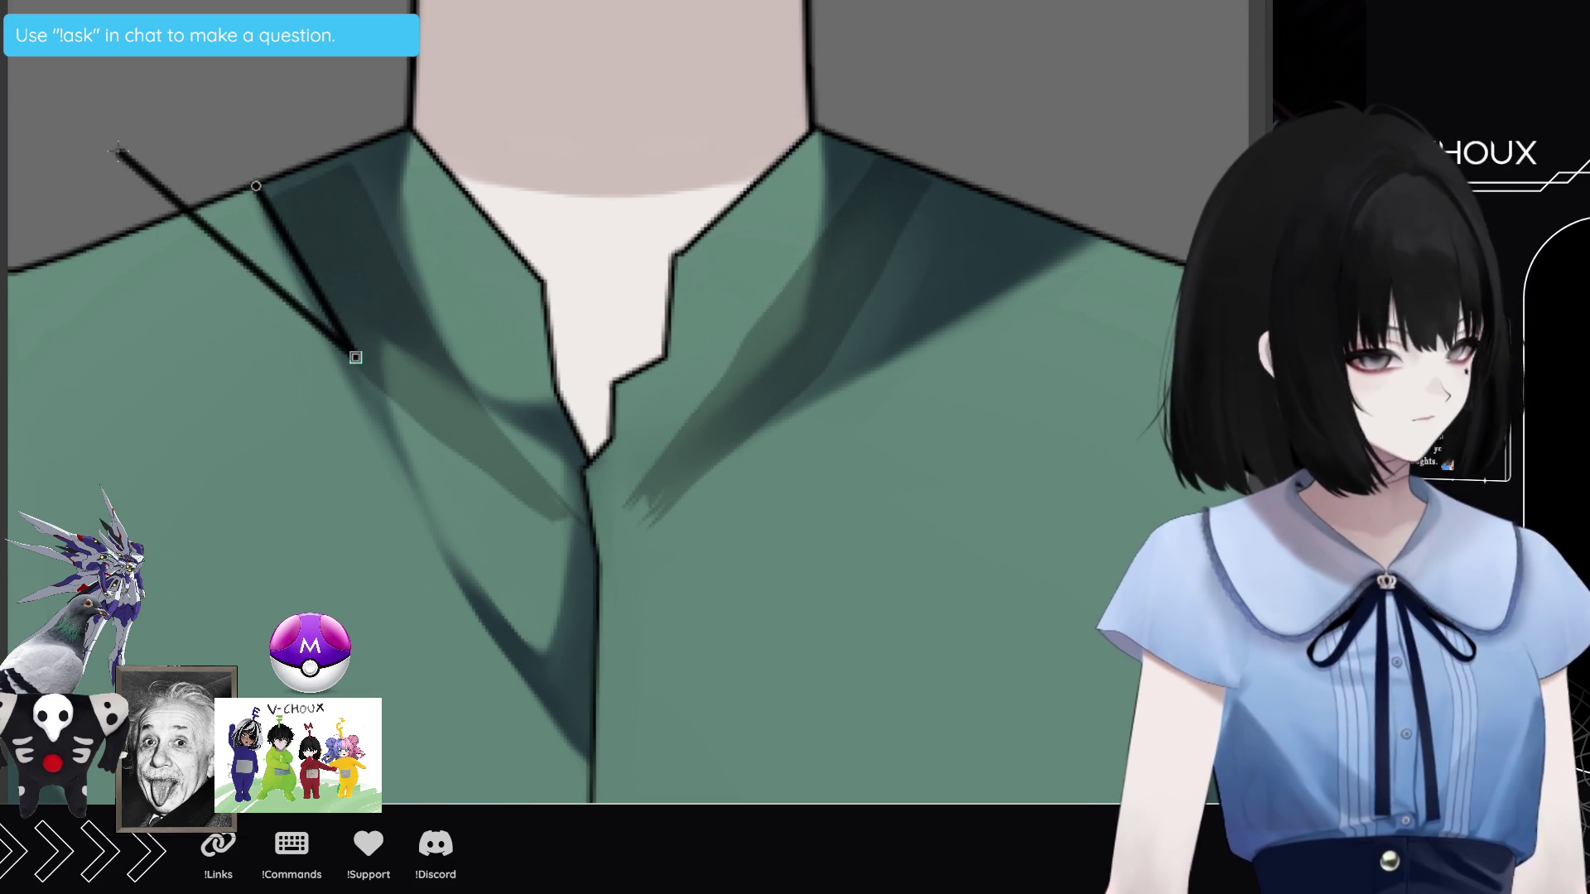
Step: Draw both edges of a new left collar strap with the pen, redoing a looping stroke
left_click_drag(356, 358, 267, 180)
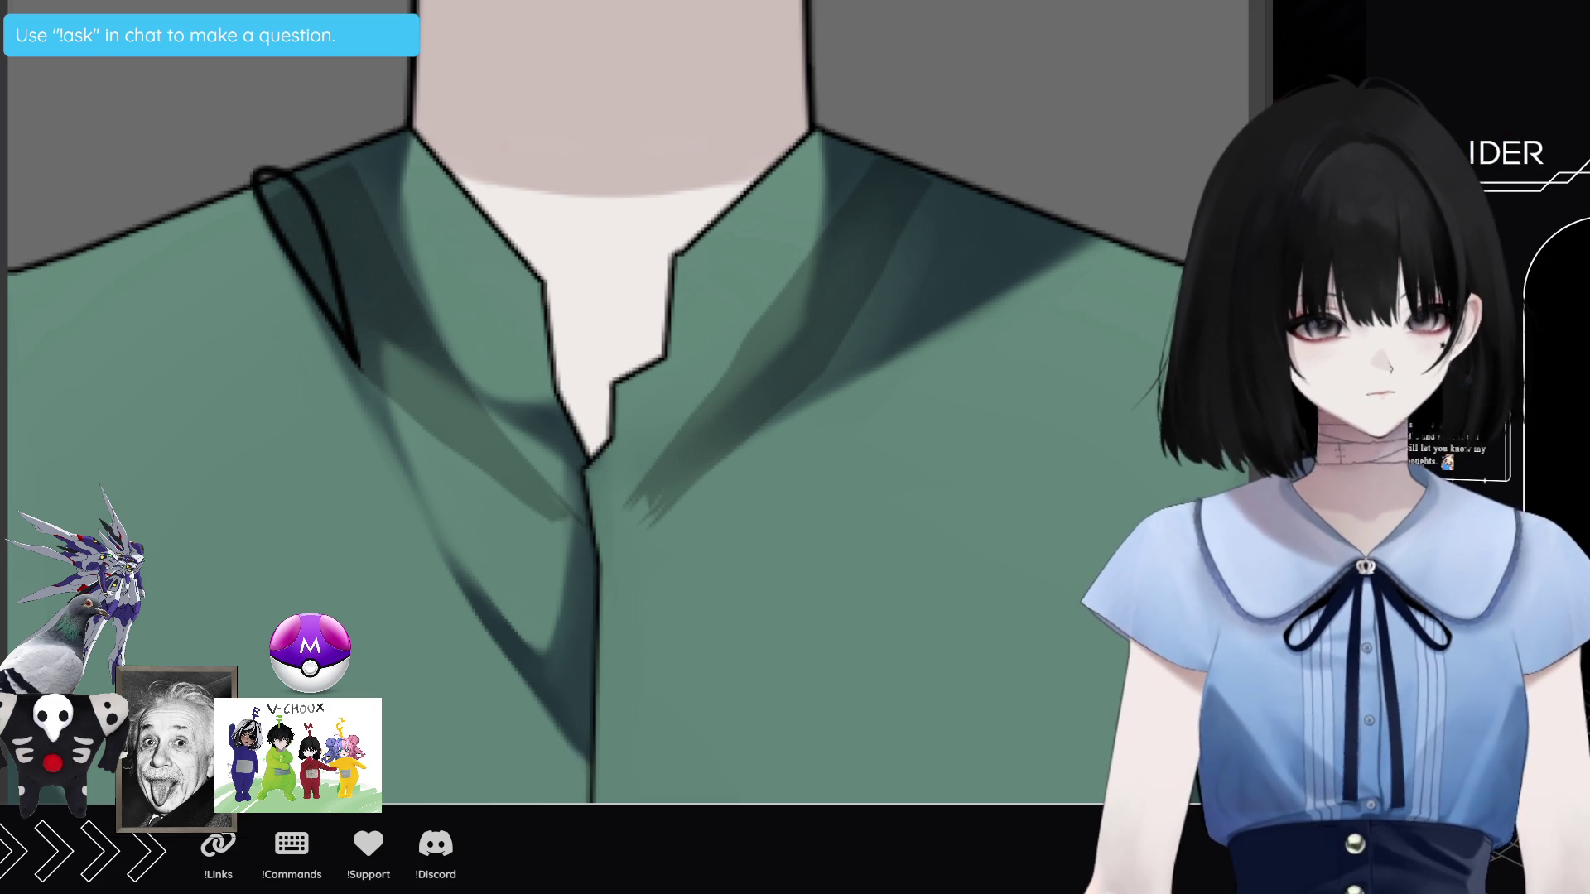
key("ctrl+z")
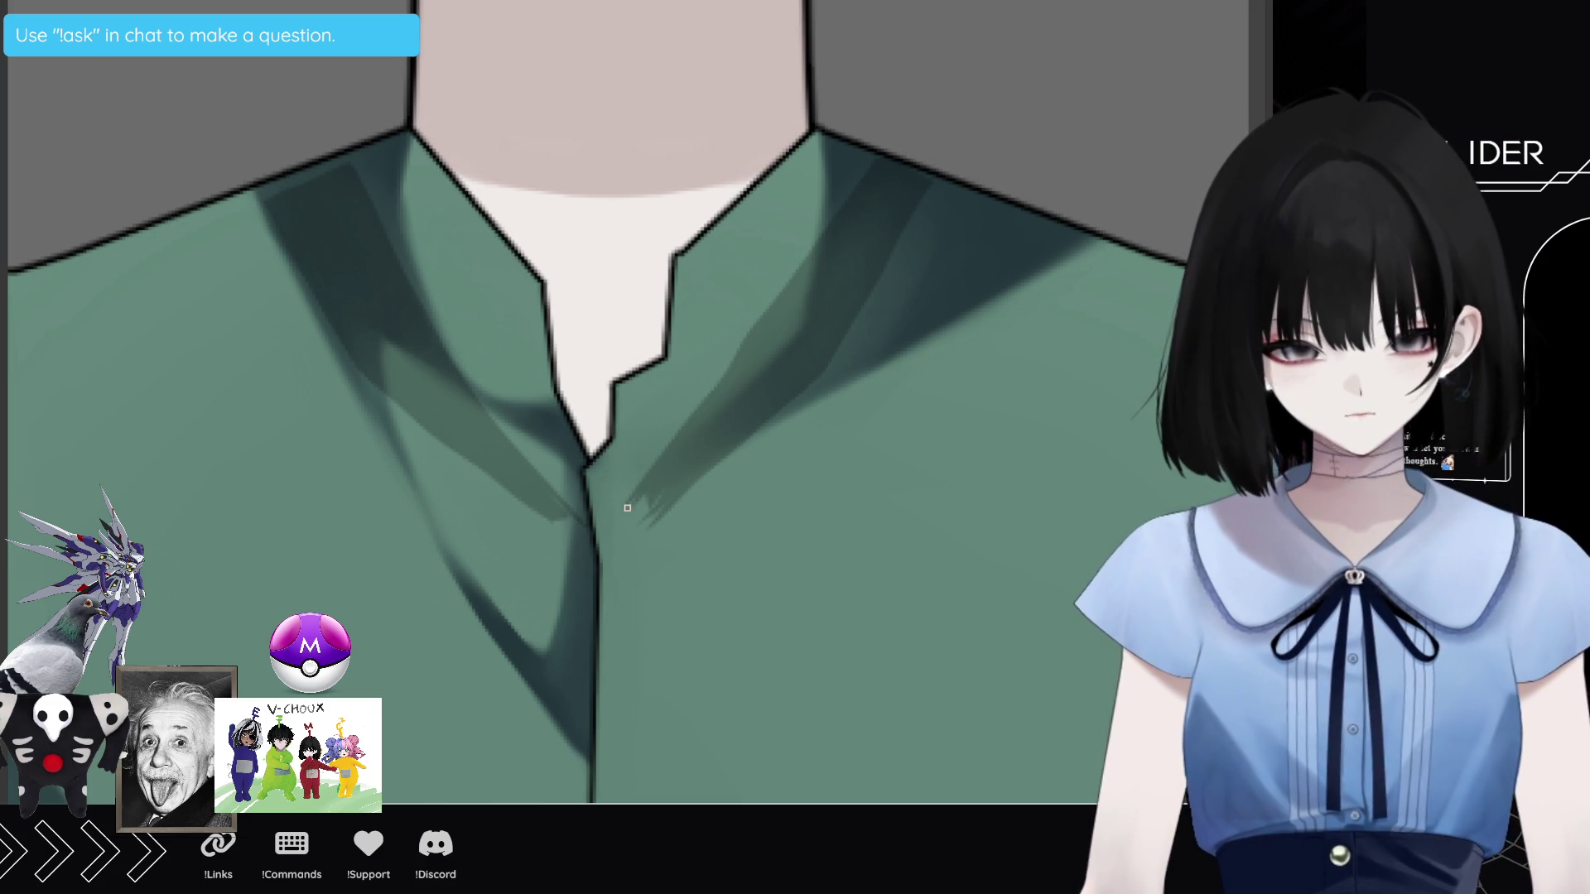
mouse_move(257, 186)
left_mouse_down()
mouse_move(360, 371)
mouse_move(429, 435)
left_mouse_up()
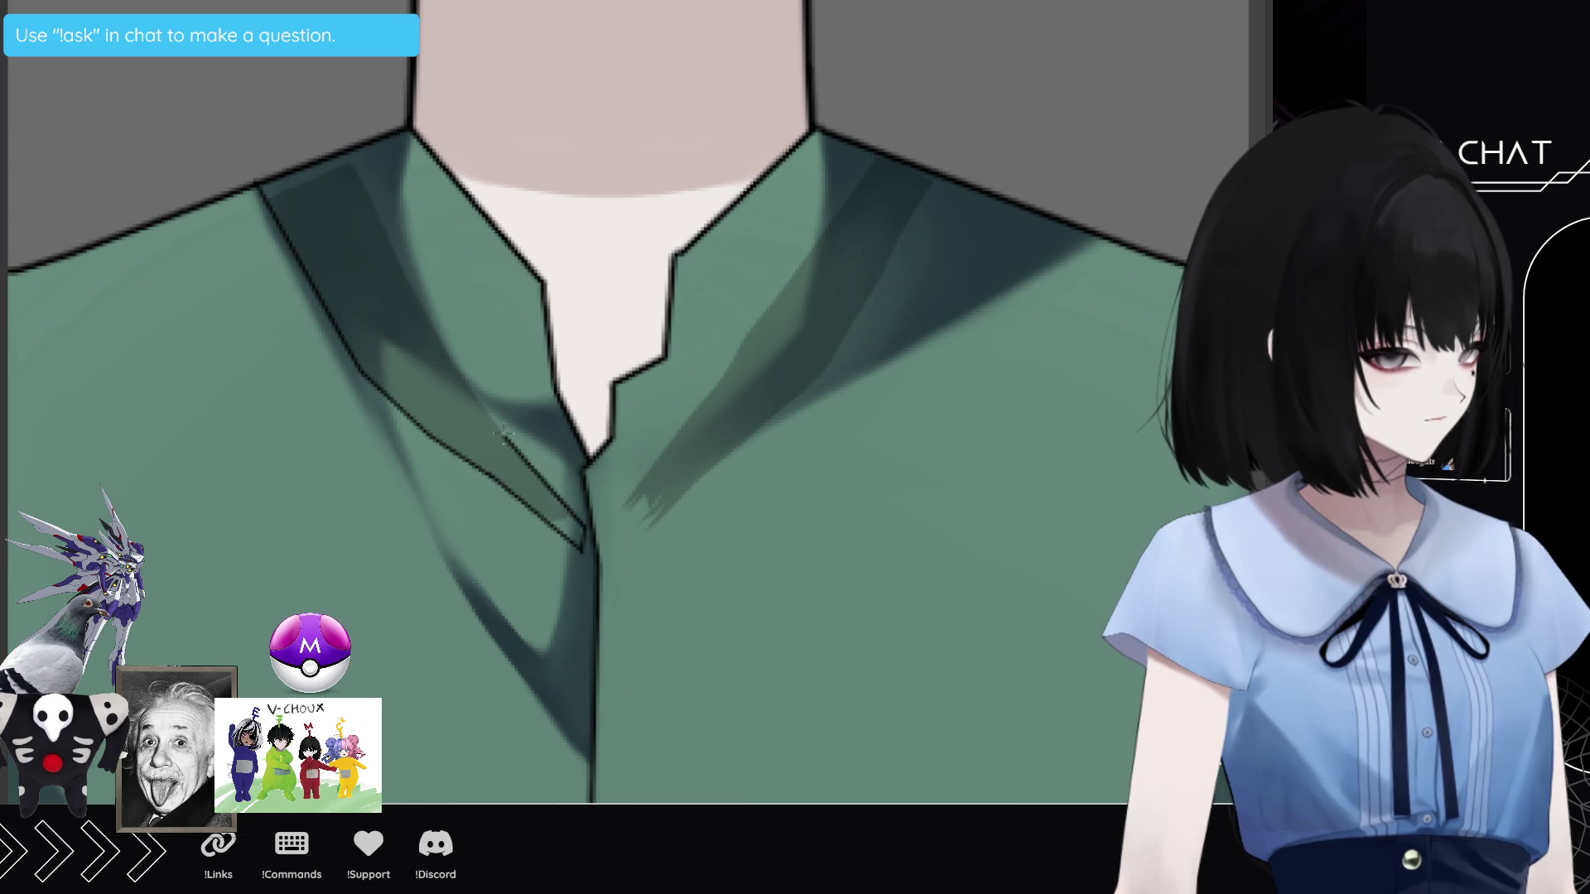
left_click_drag(399, 270, 354, 168)
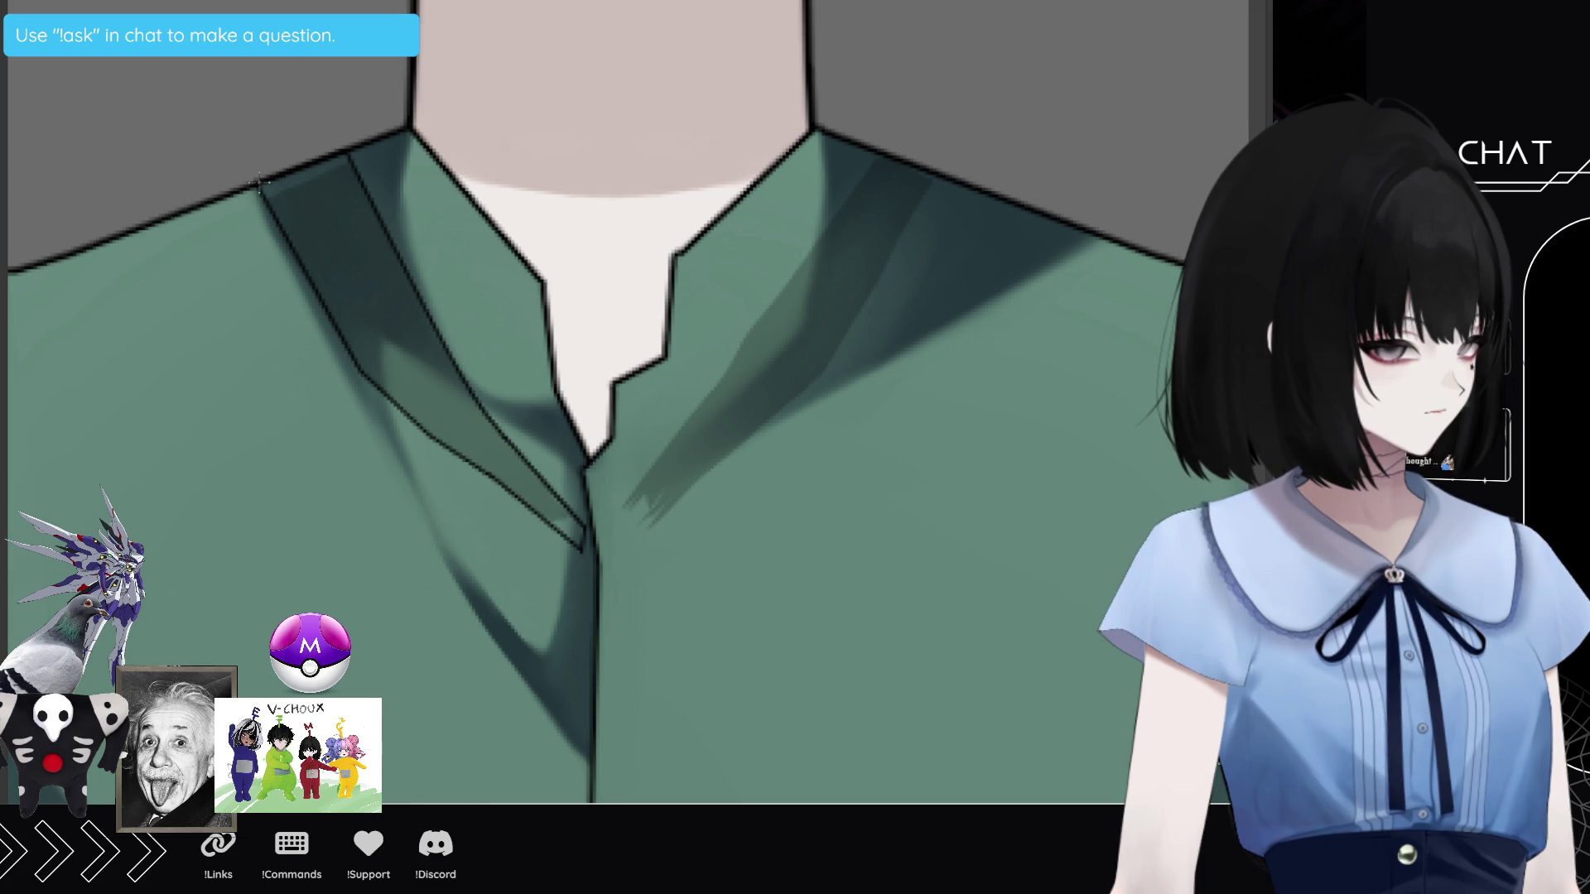
Step: Select inside the left collar strip, fill it black and deselect, then rotate the view onto the right collar
left_click(356, 249)
left_click_drag(340, 514, 448, 383)
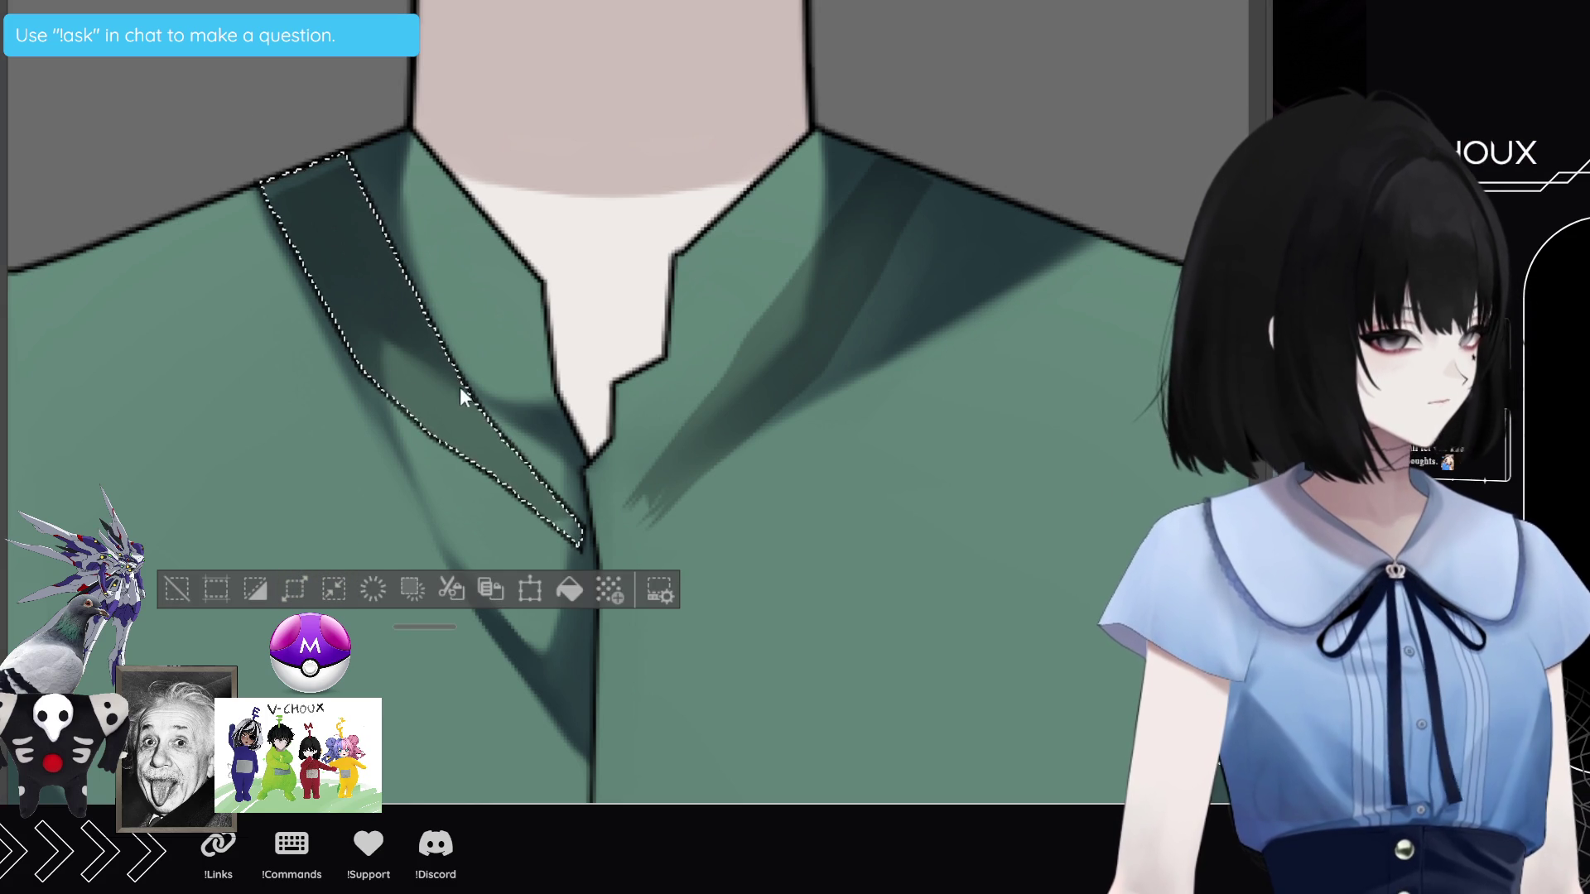
left_click(572, 589)
left_click(177, 592)
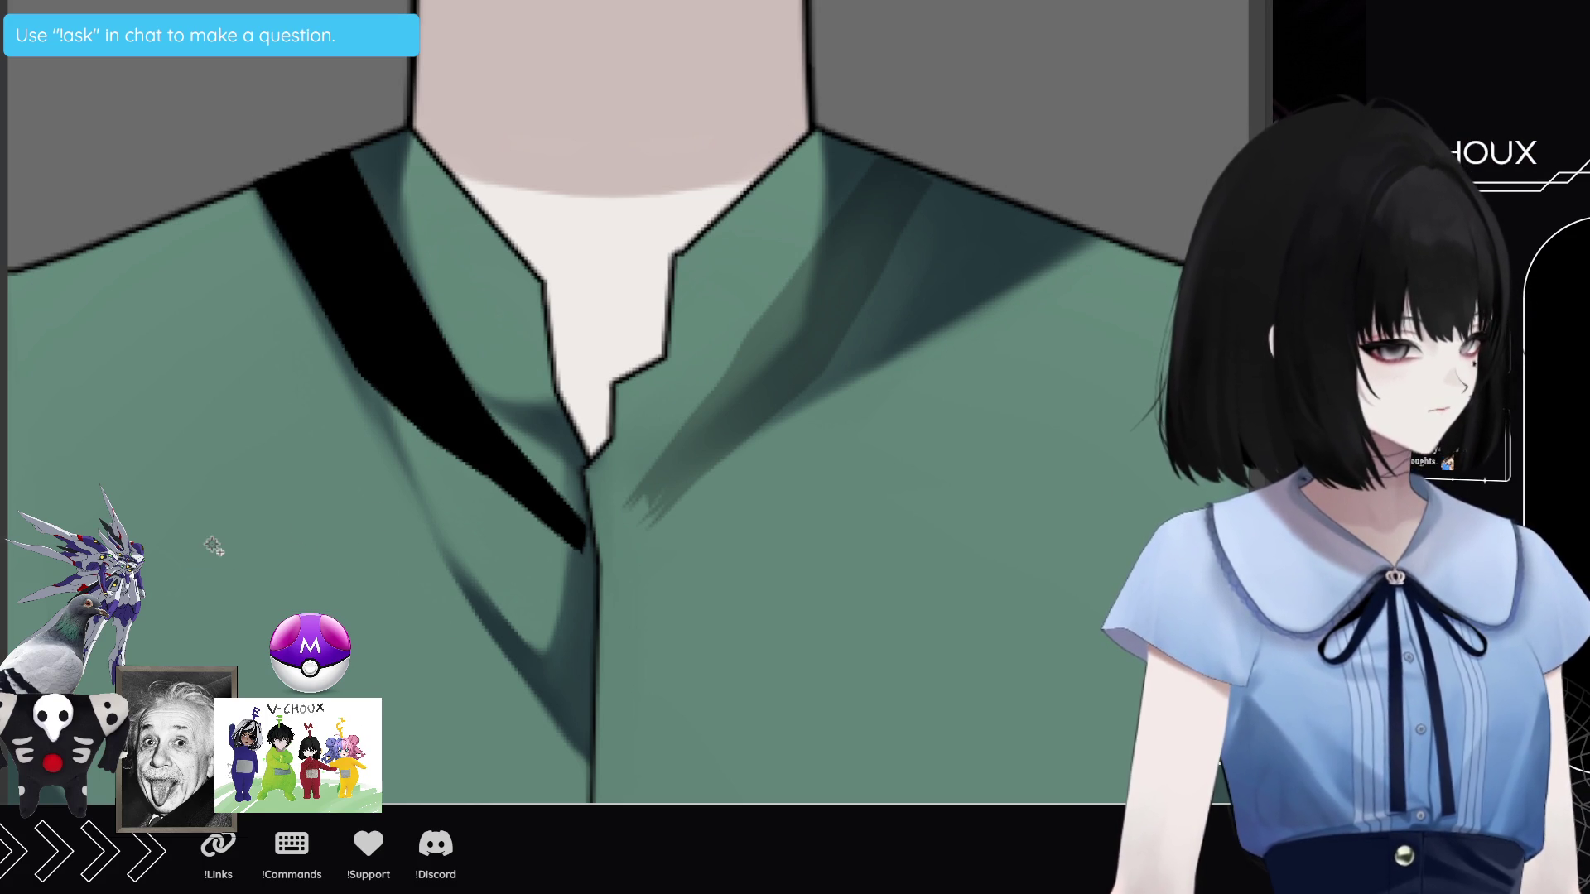
key("4")
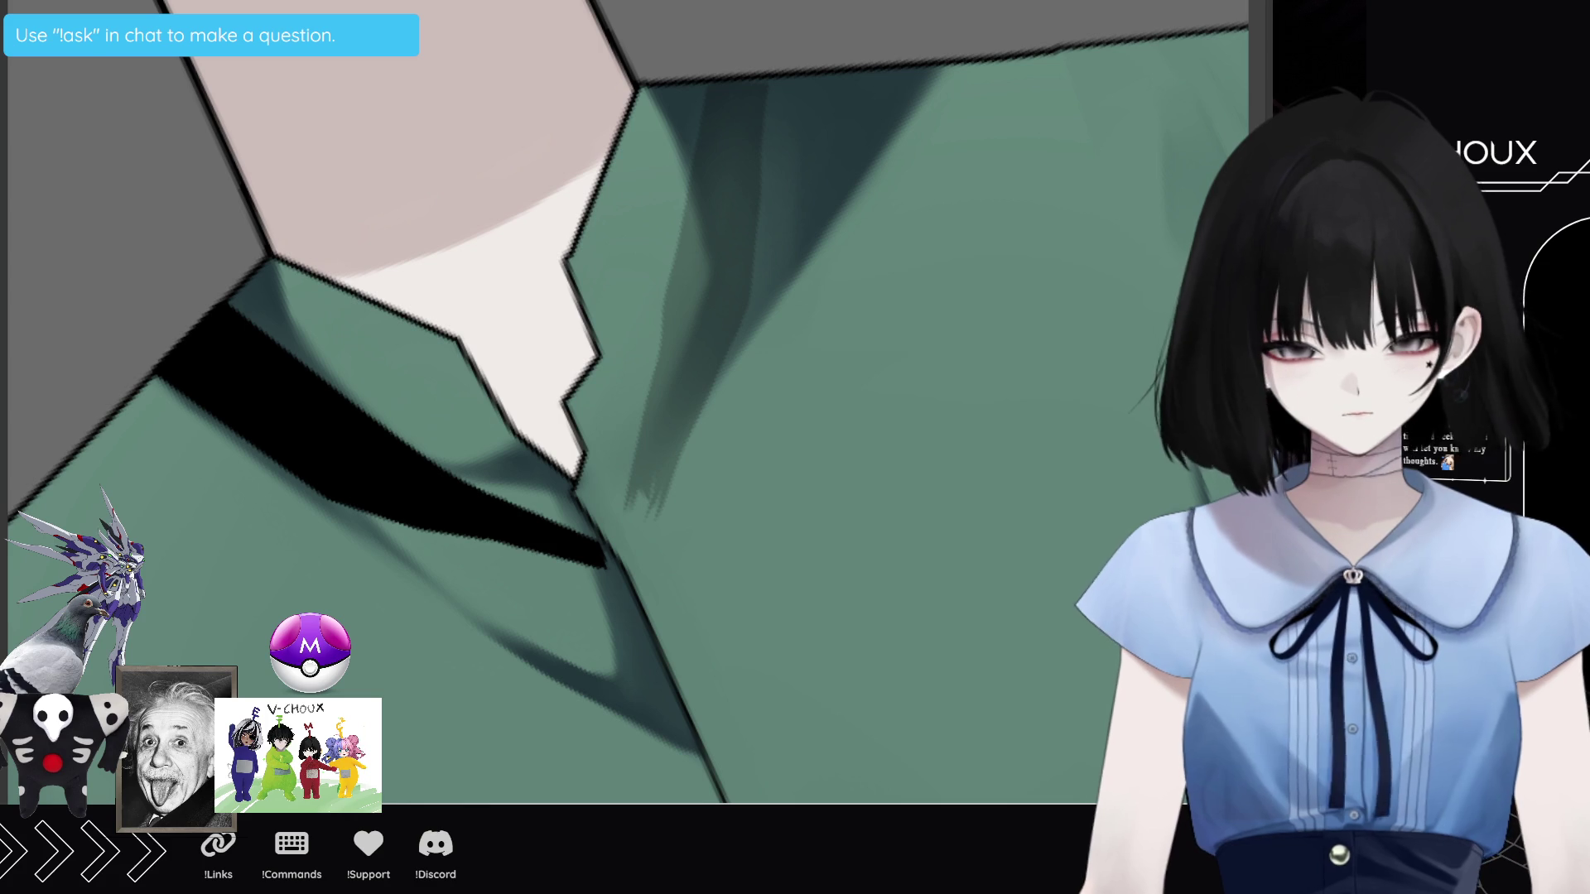
Step: Lasso the right collar strap from neckline to shirt front, fill it black, deselect and zoom out
left_click_drag(710, 80, 674, 254)
left_click(666, 293)
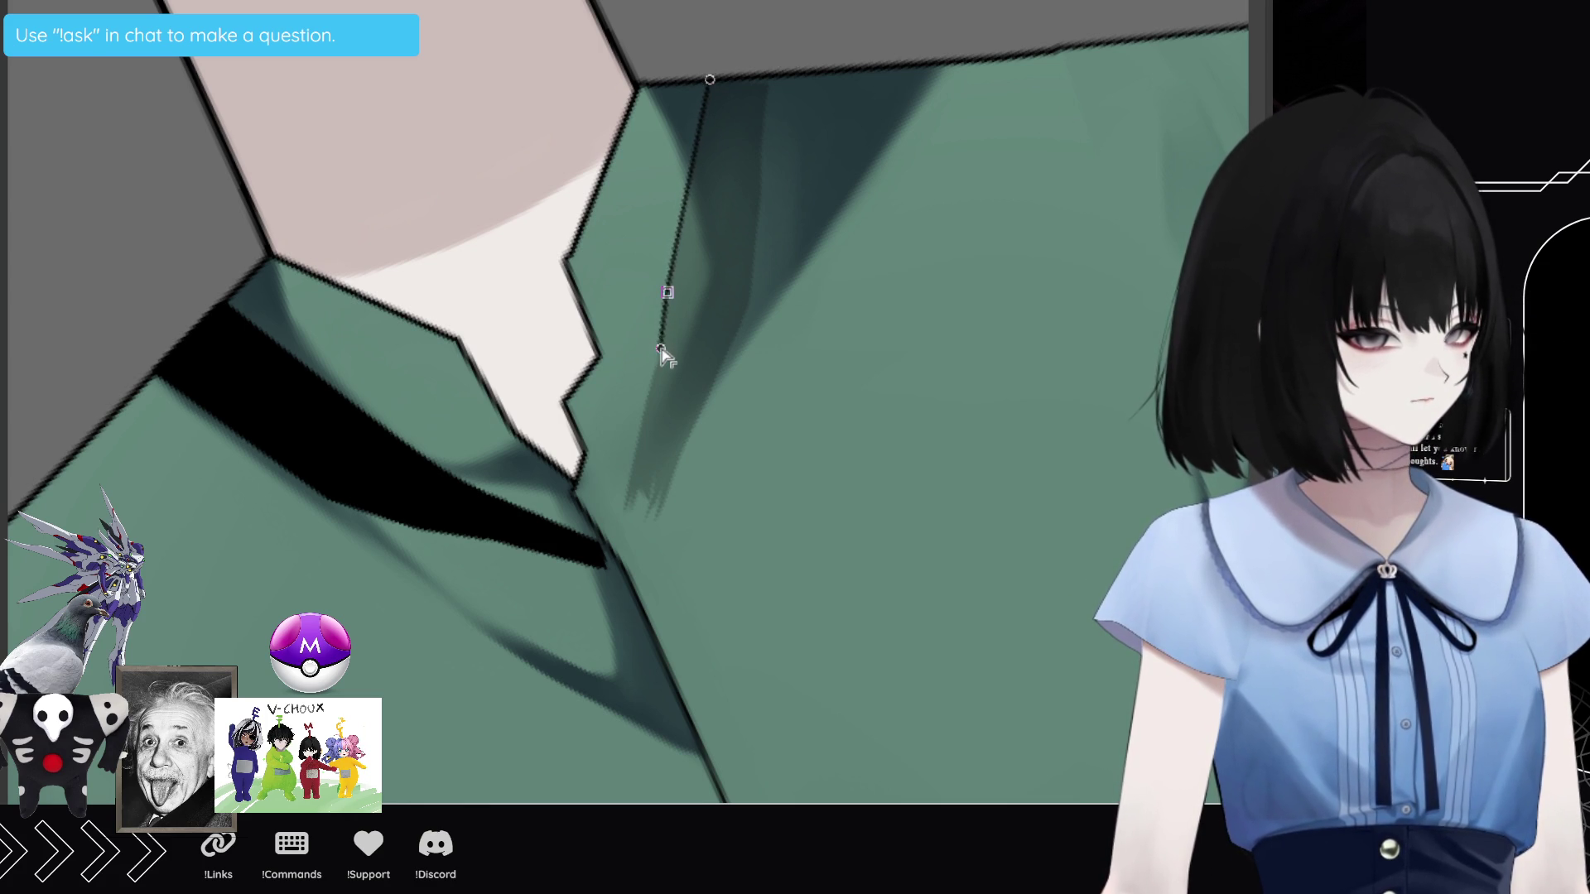
left_click(625, 530)
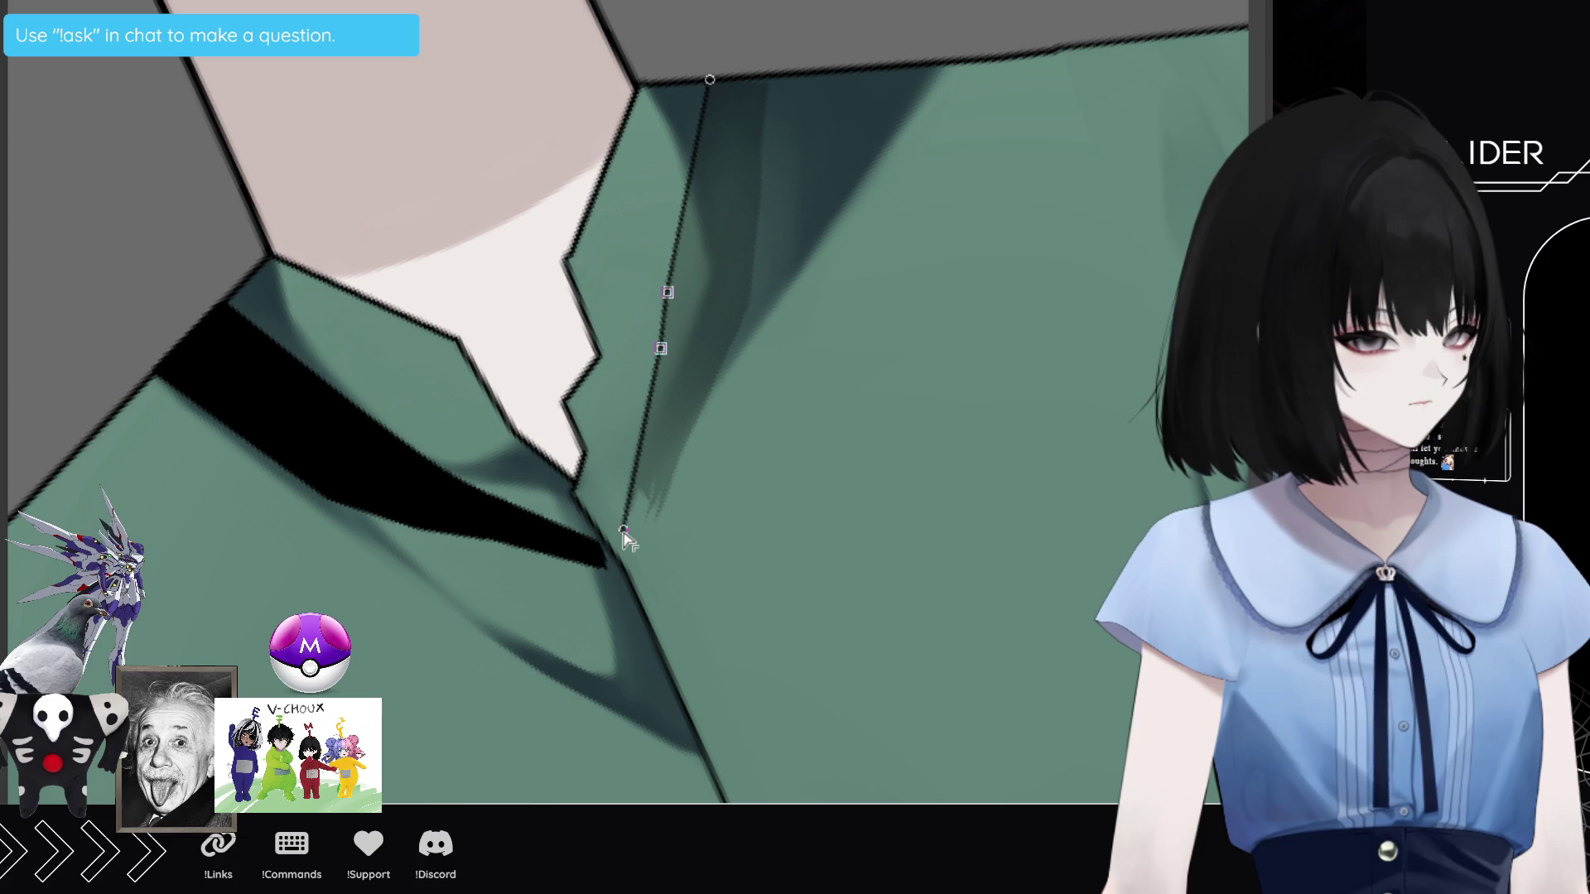
left_click(649, 543)
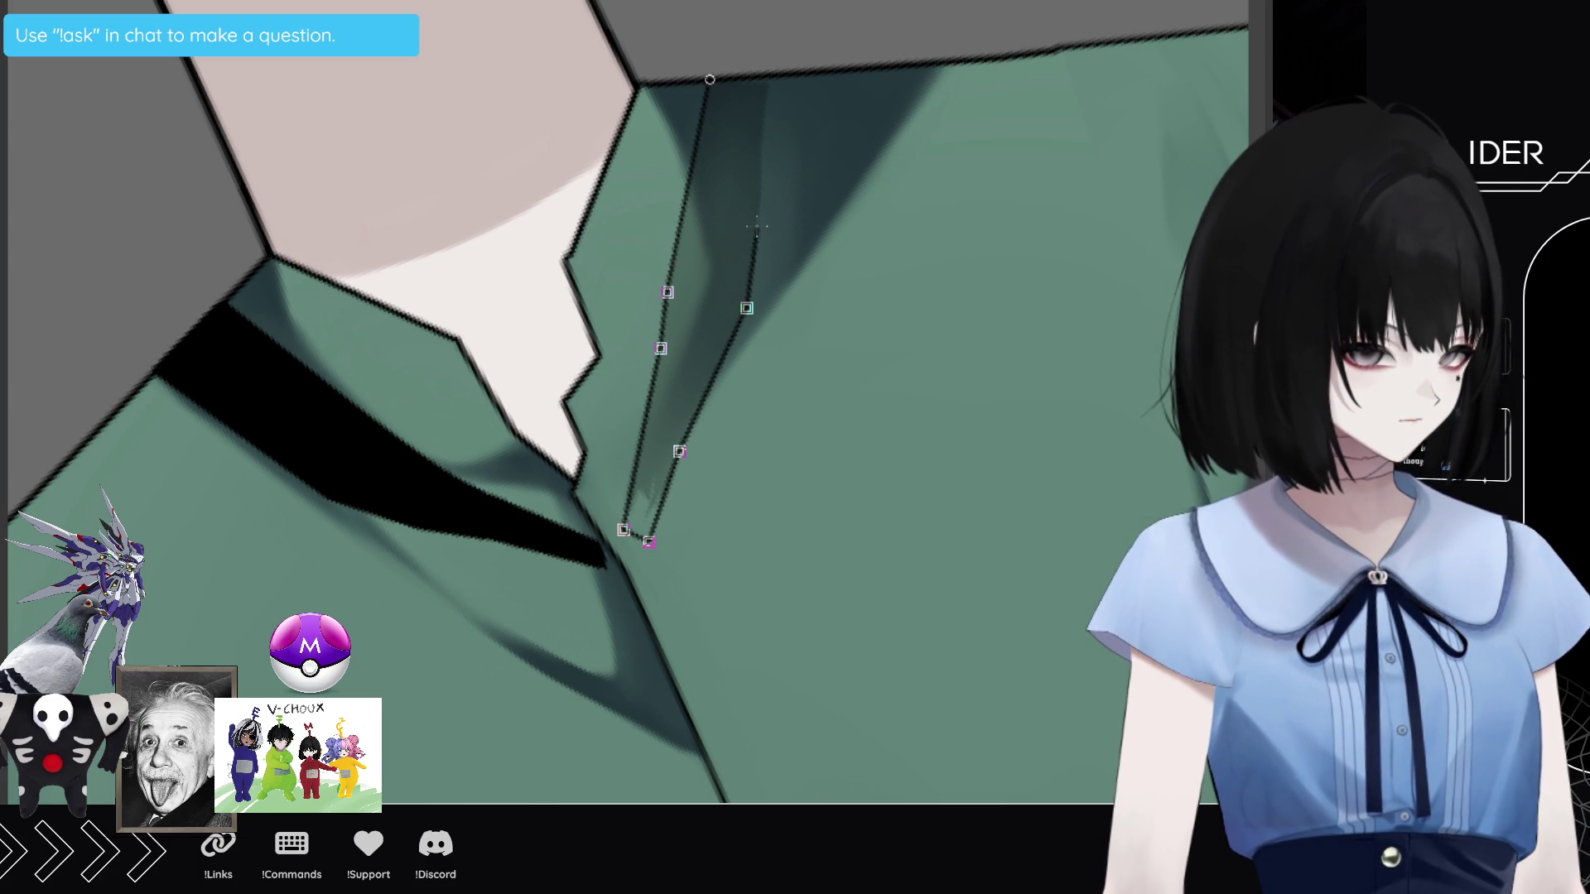
left_click(758, 157)
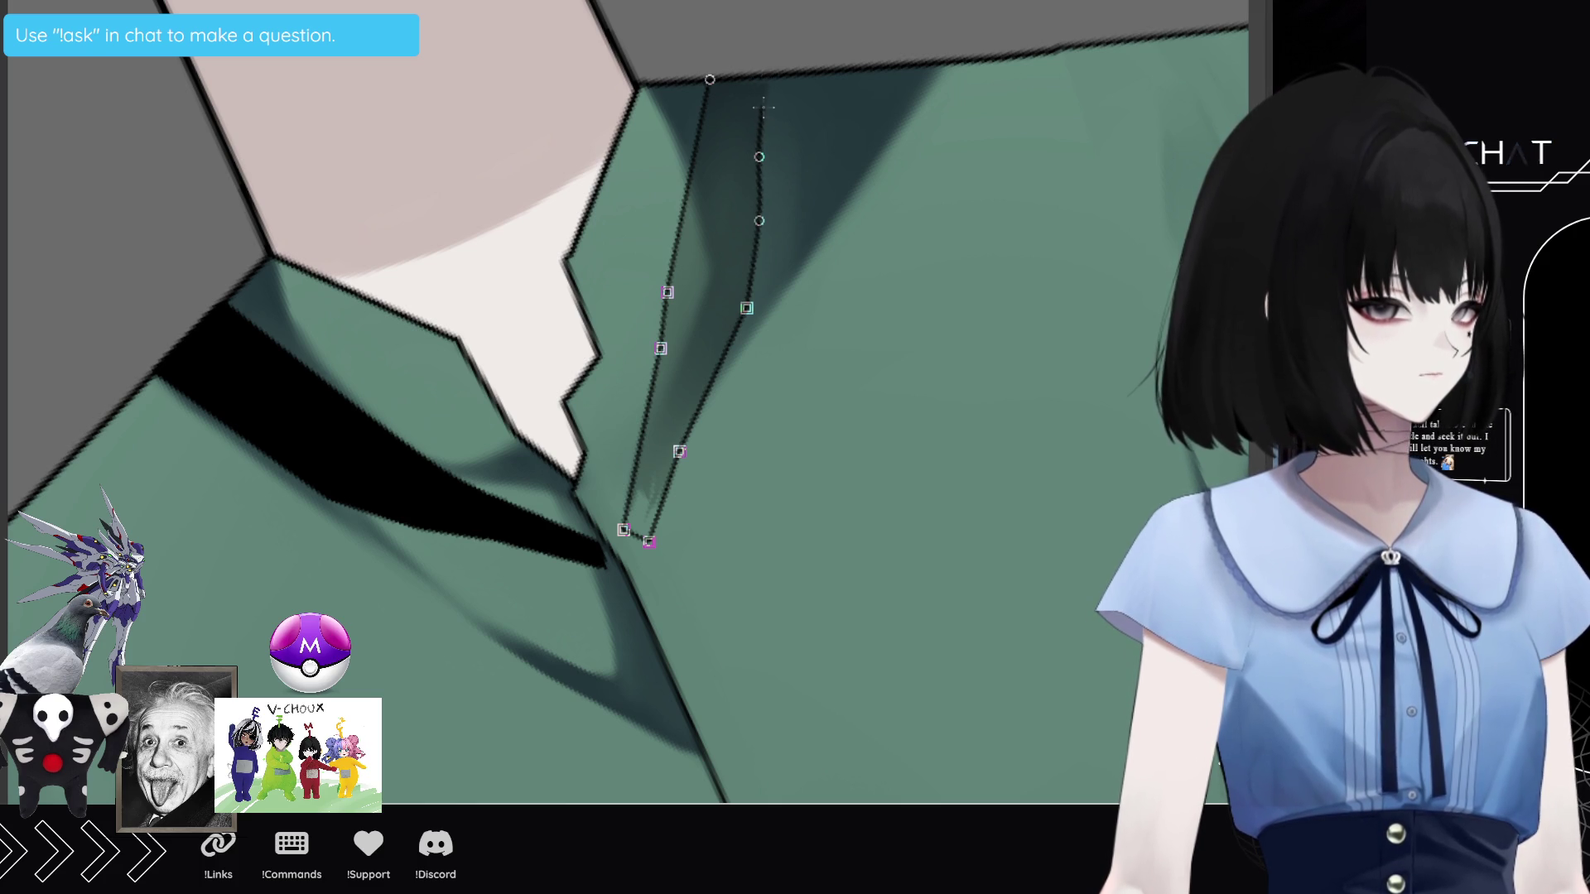
left_click(763, 75)
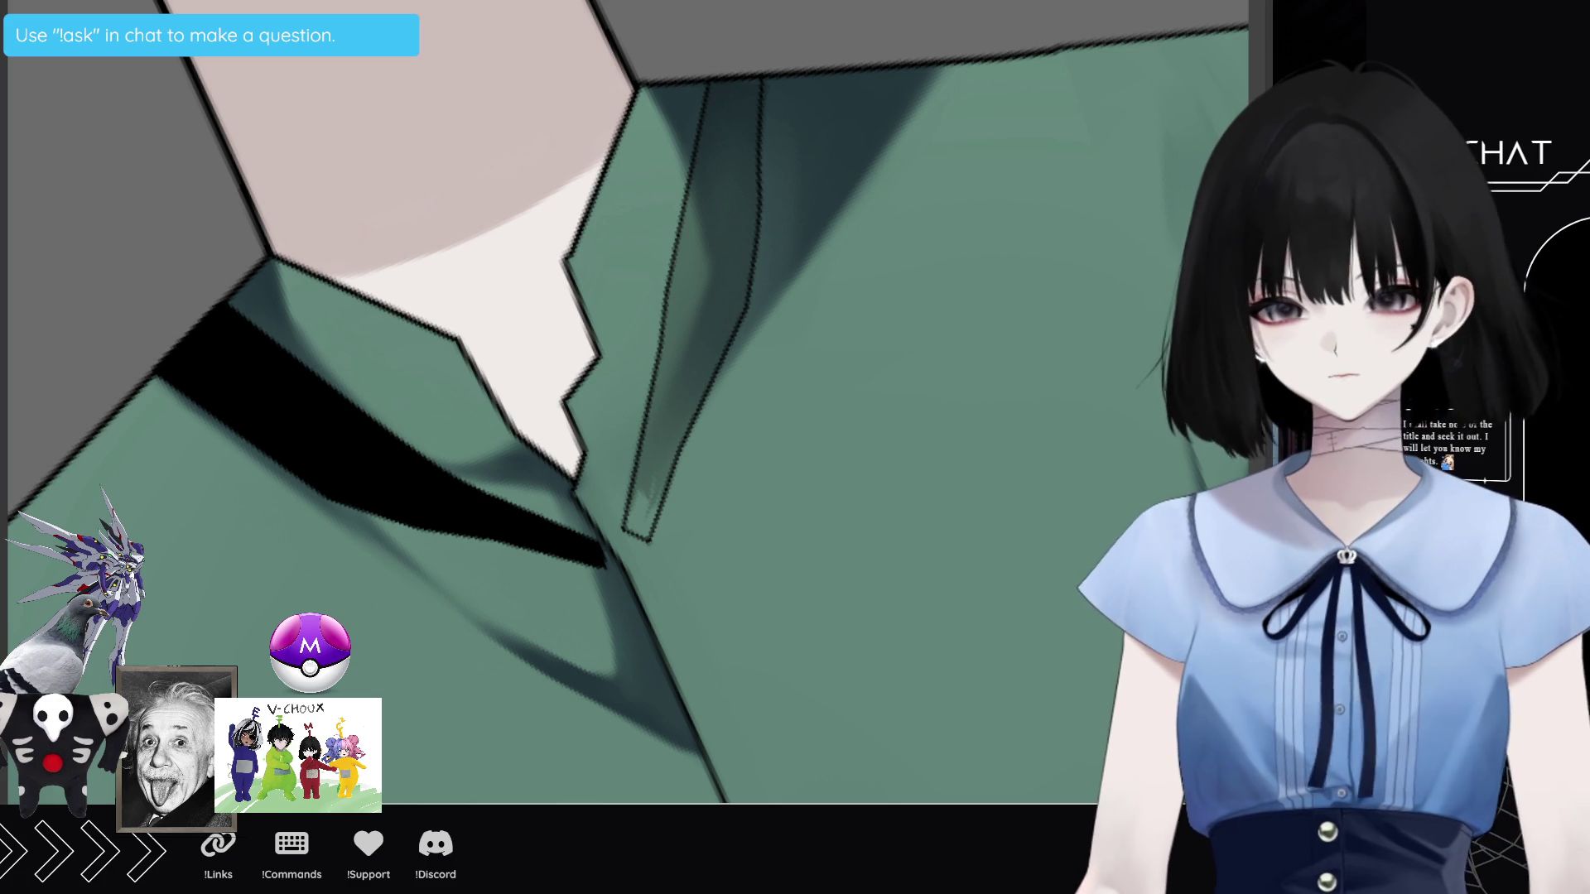
key("Return")
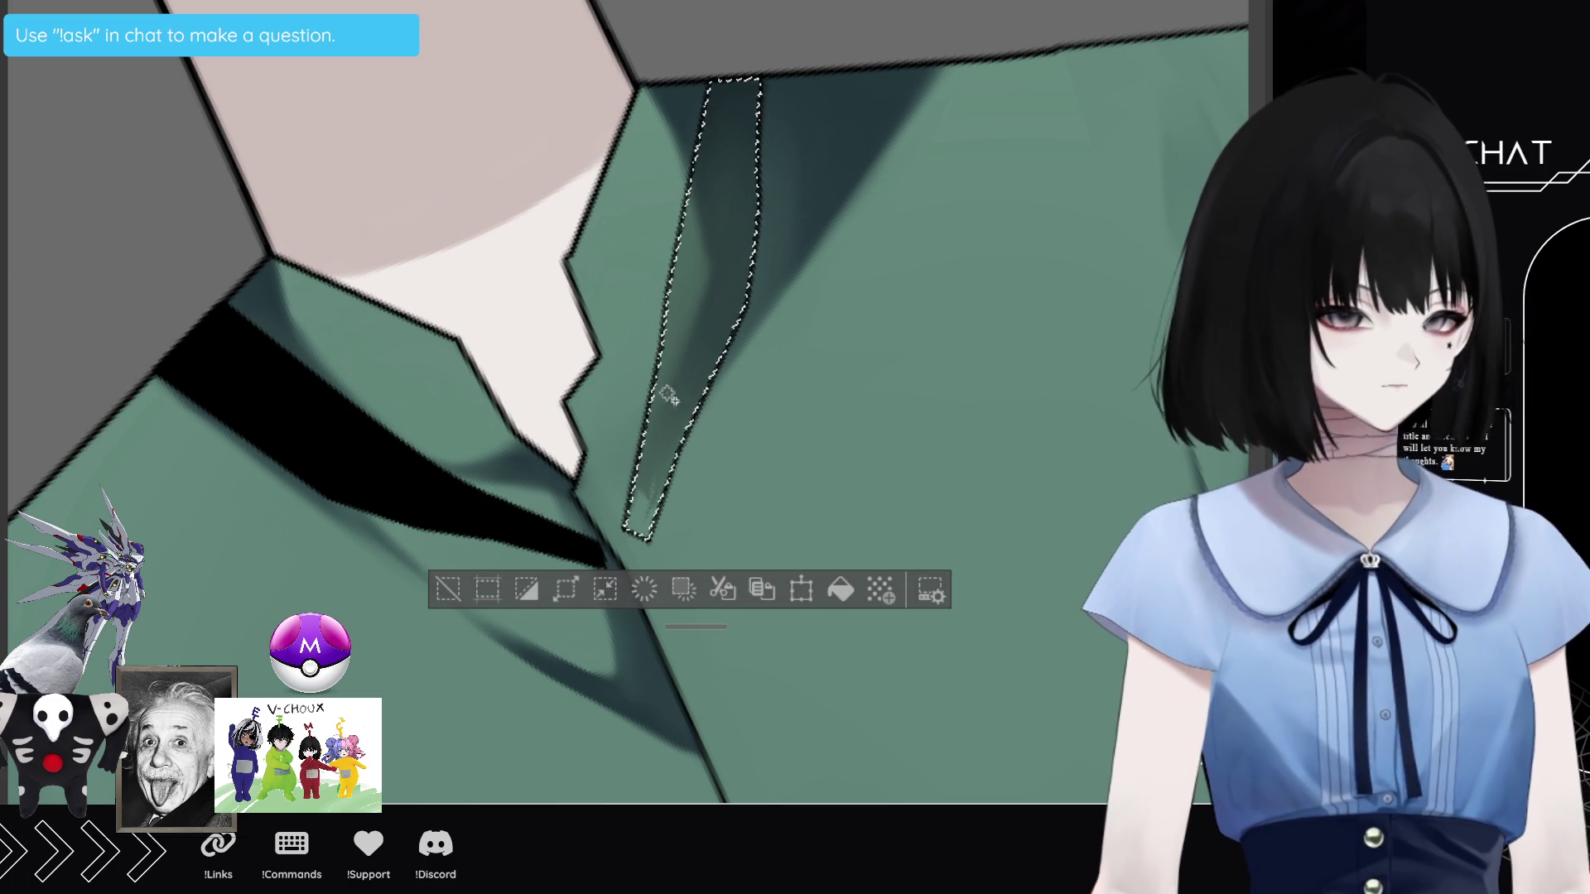
left_click(840, 591)
left_click(449, 592)
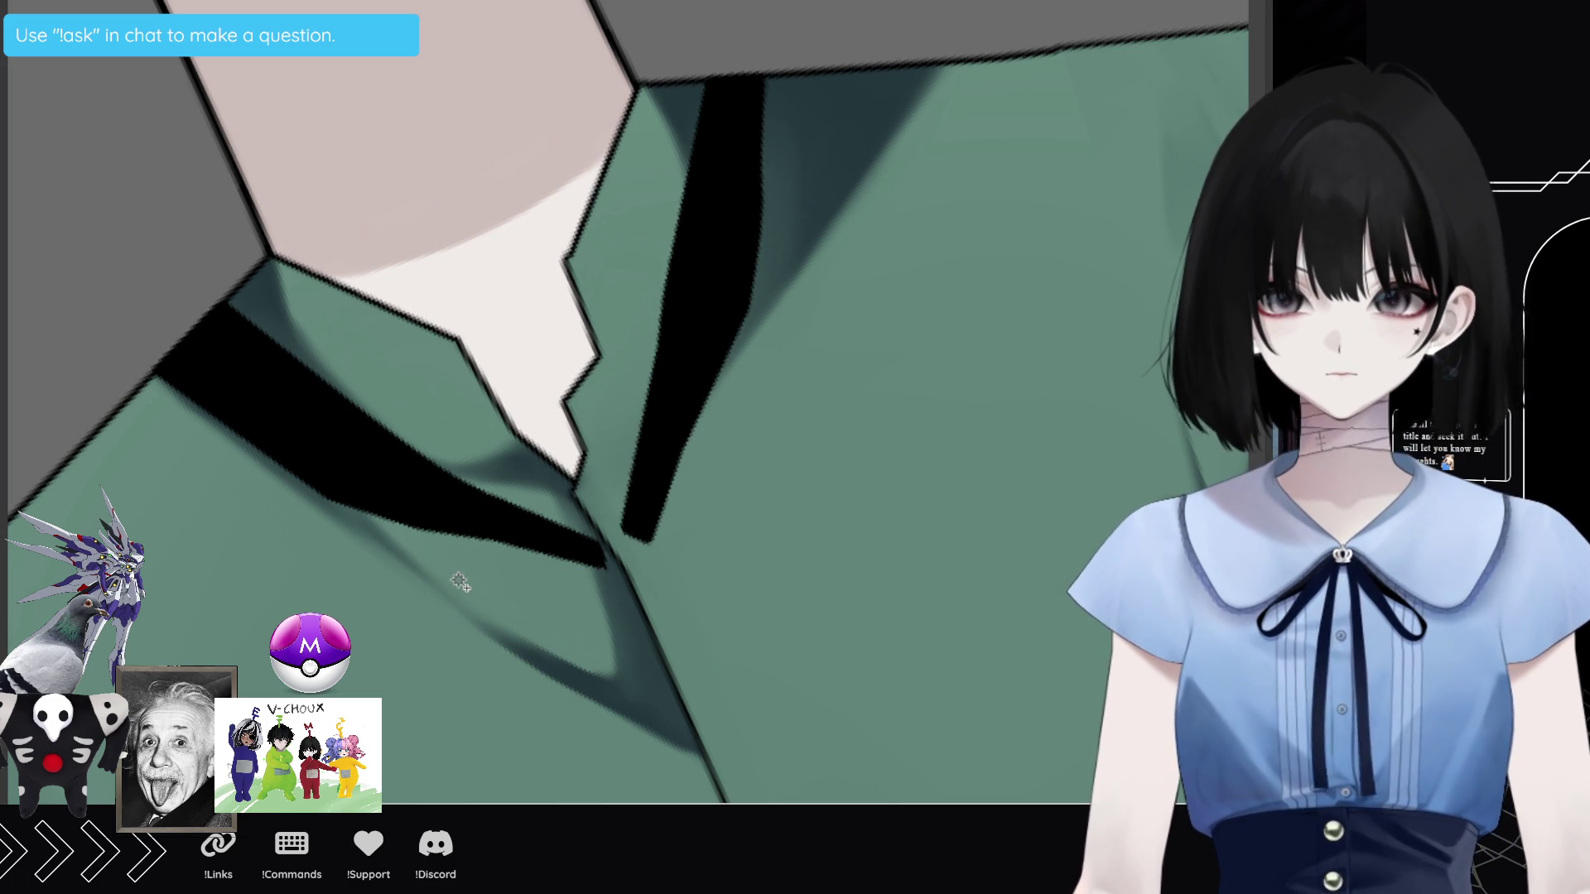
key("ctrl+minus")
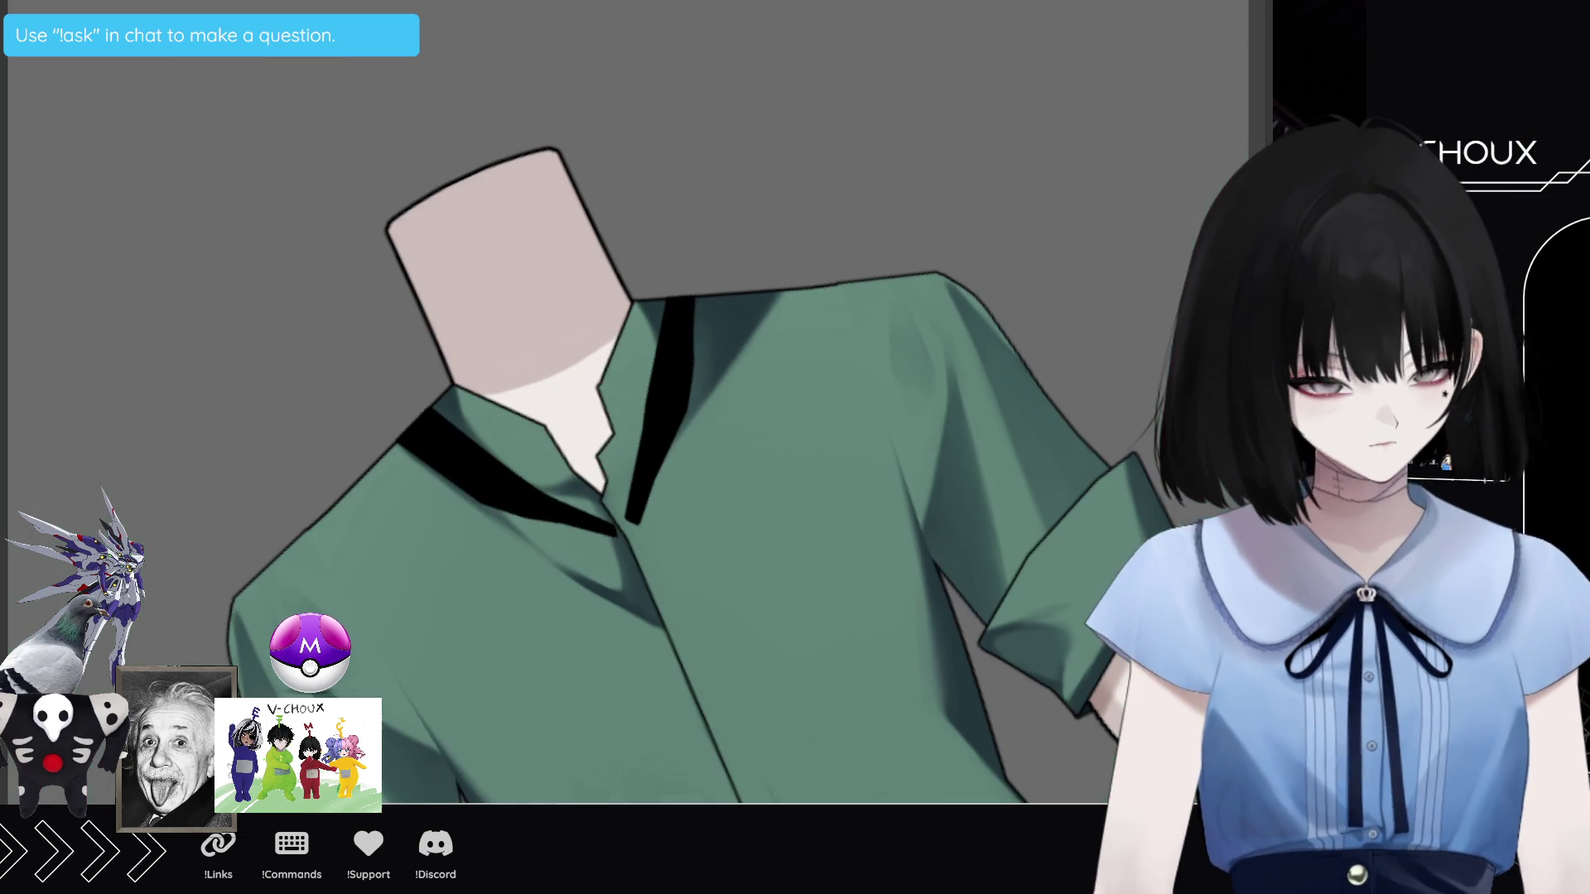
Step: Reset canvas rotation, compare the straps and pointed collar, and leave the collar hidden under the necktie
key("ctrl+0")
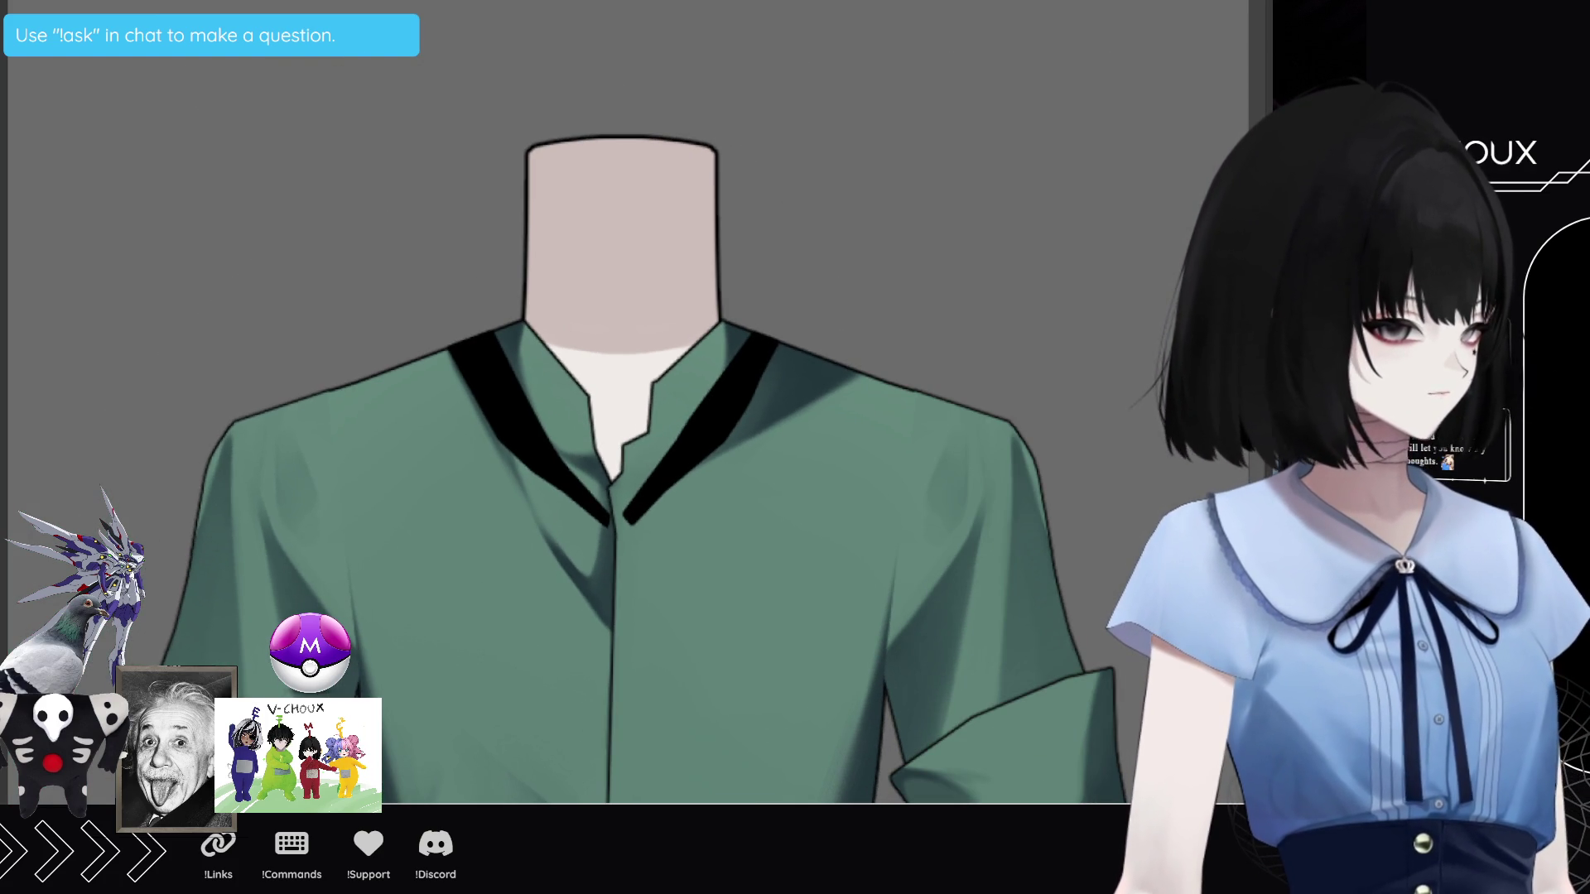
key("ctrl+z")
key("ctrl+z")
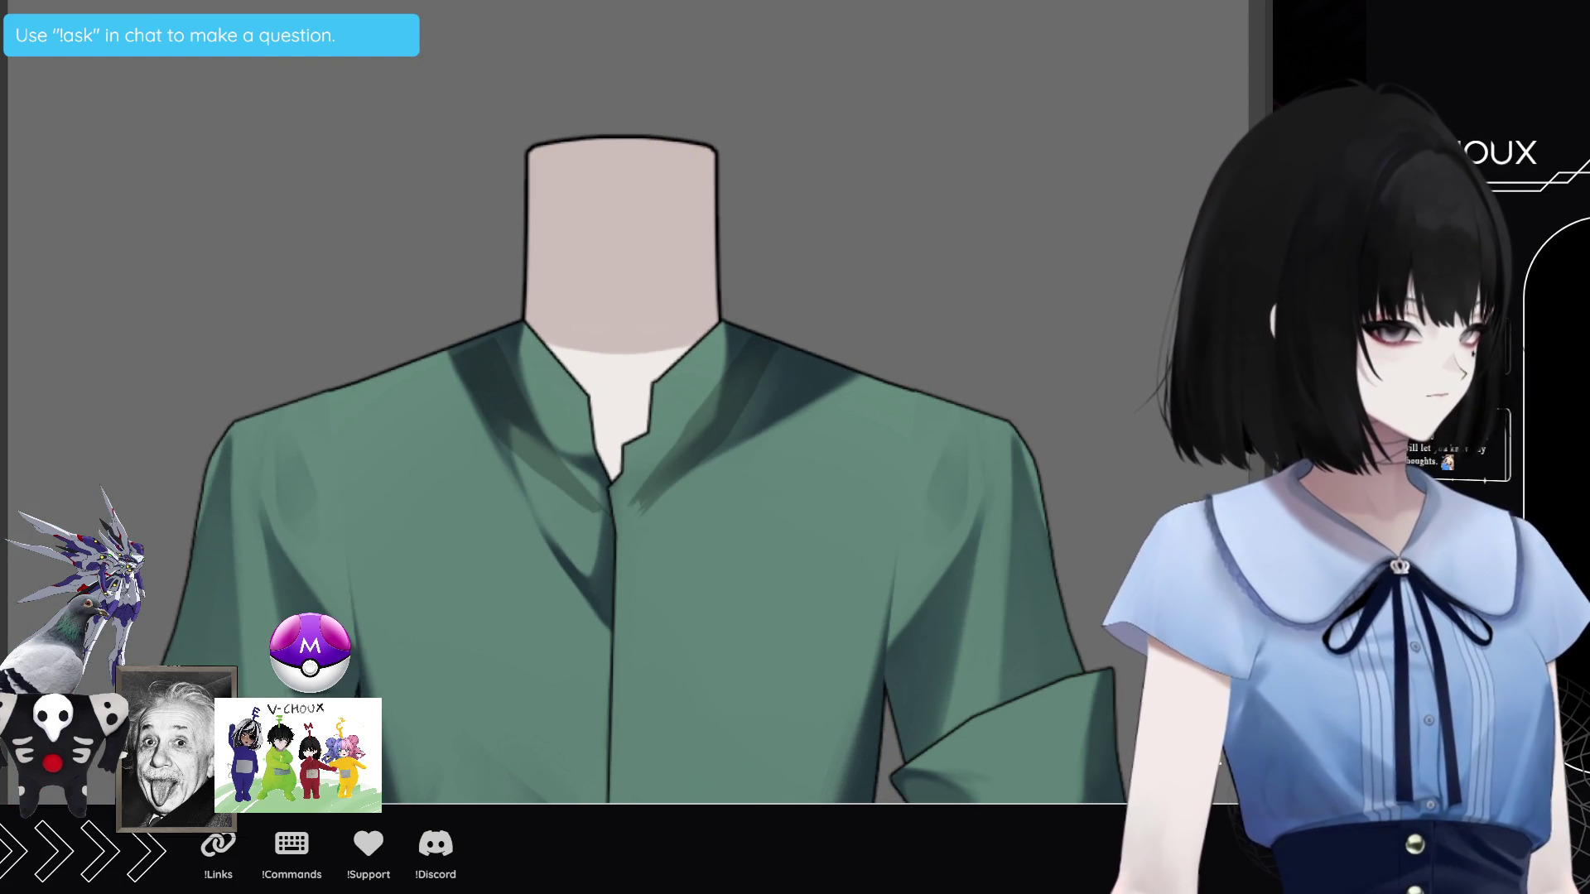
key("ctrl+y")
key("ctrl+y")
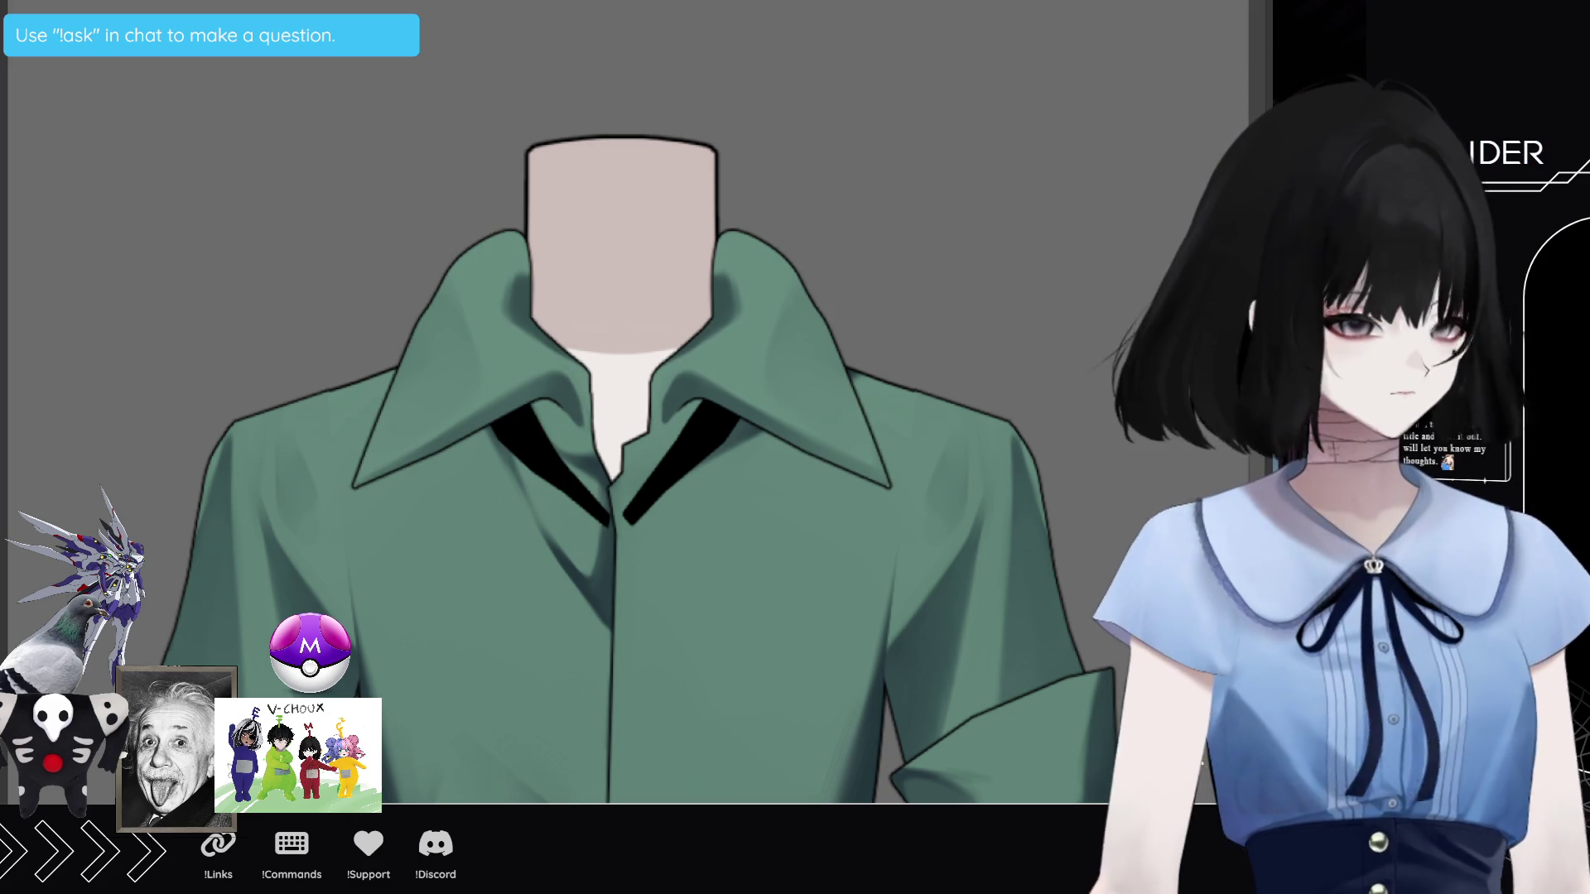
key("ctrl+z")
scroll(625, 513, "down", 2)
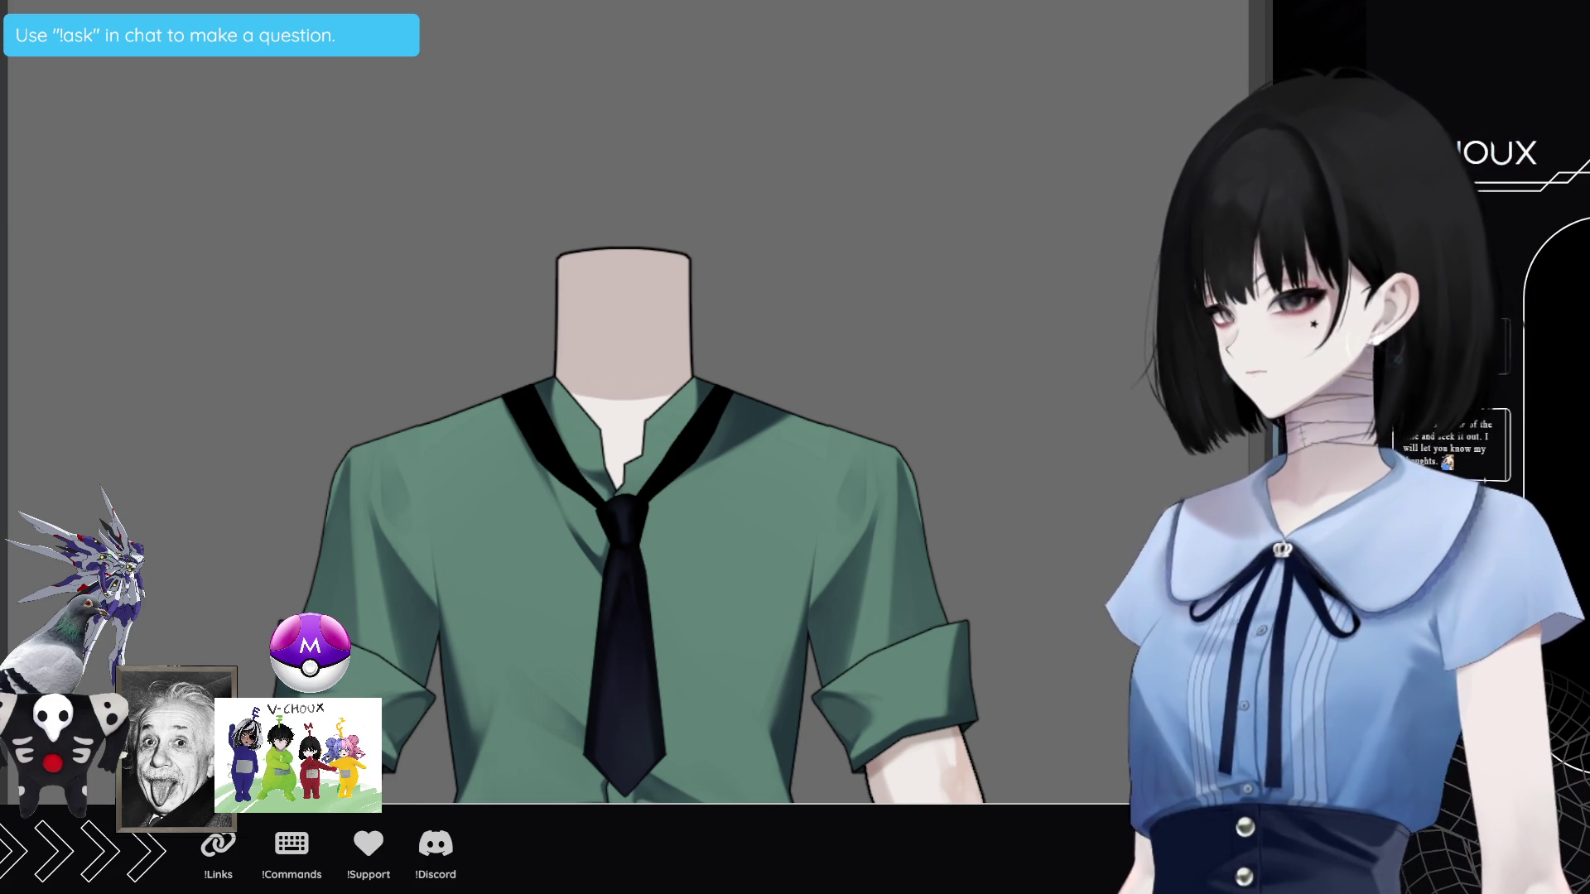
scroll(480, 149, "down", 2)
scroll(536, 199, "down", 2)
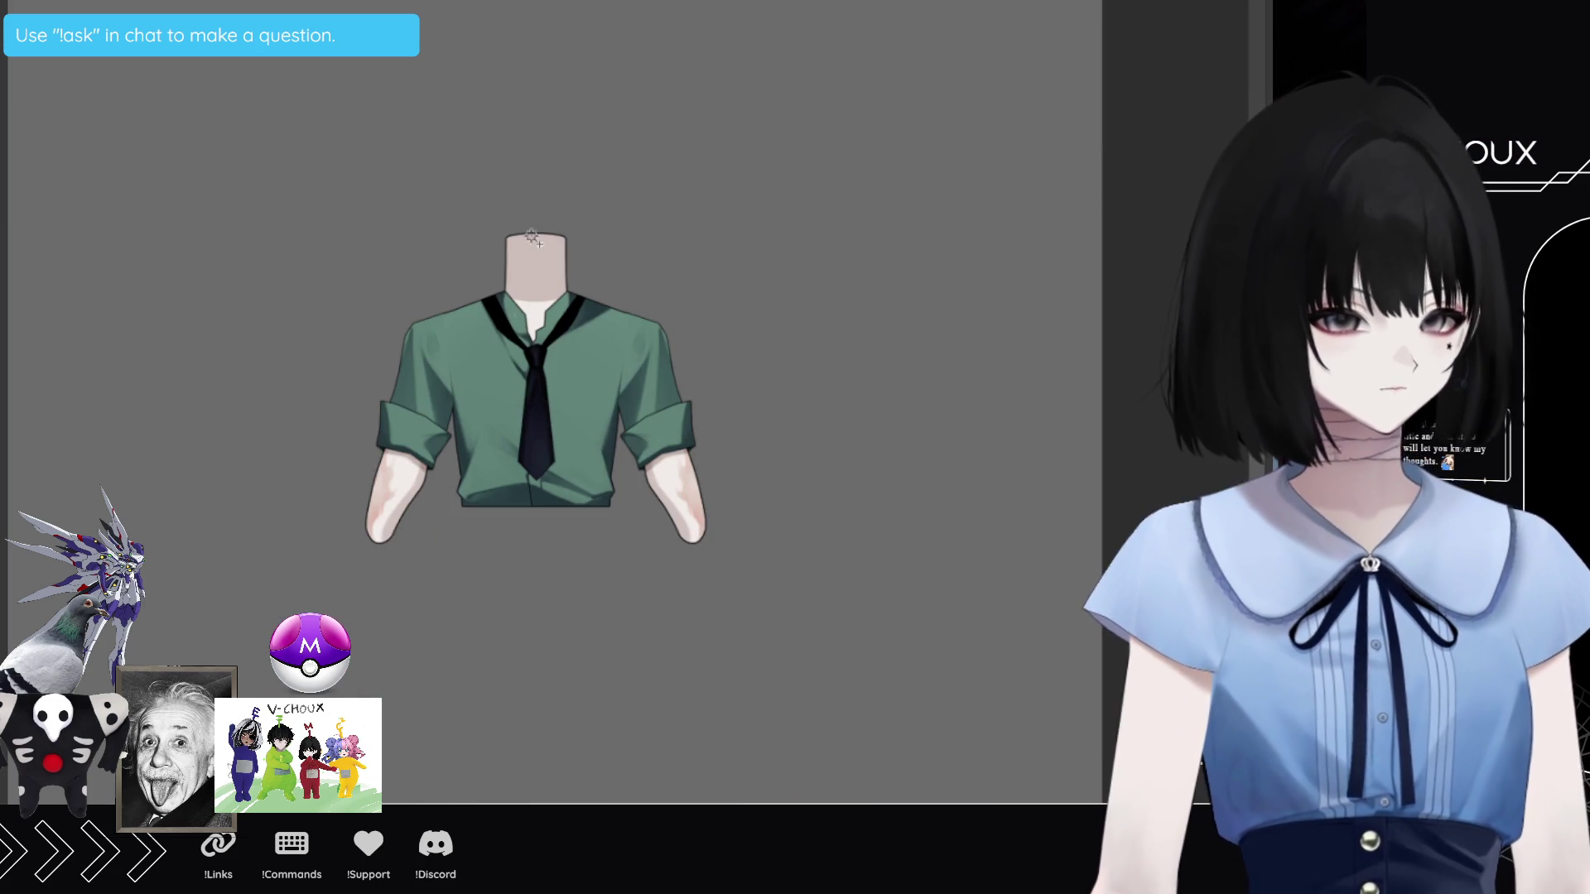
scroll(536, 198, "up", 1)
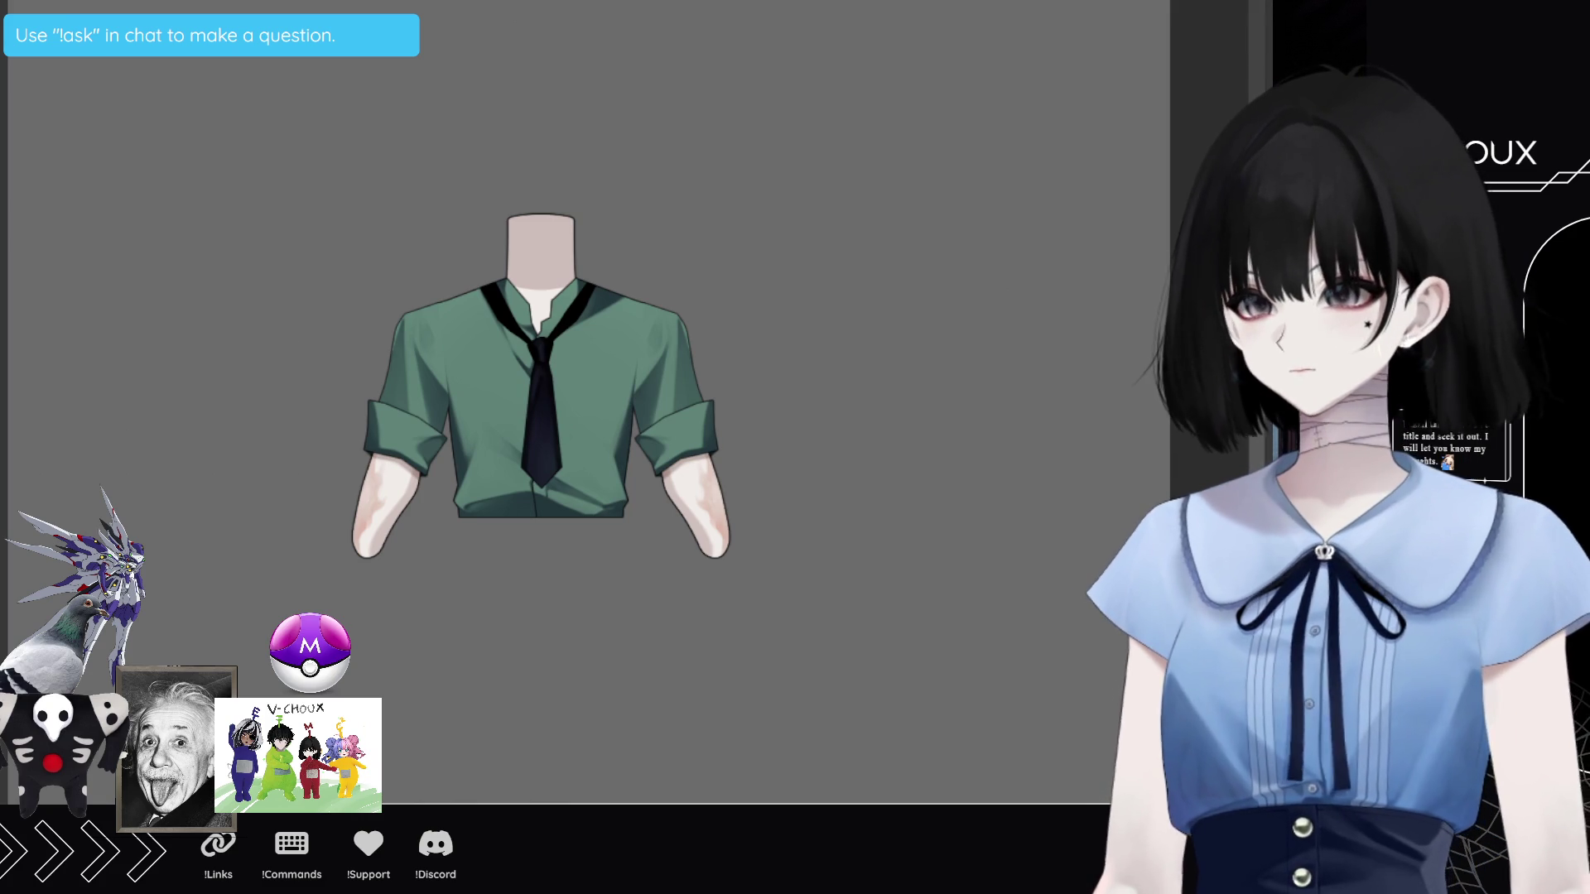